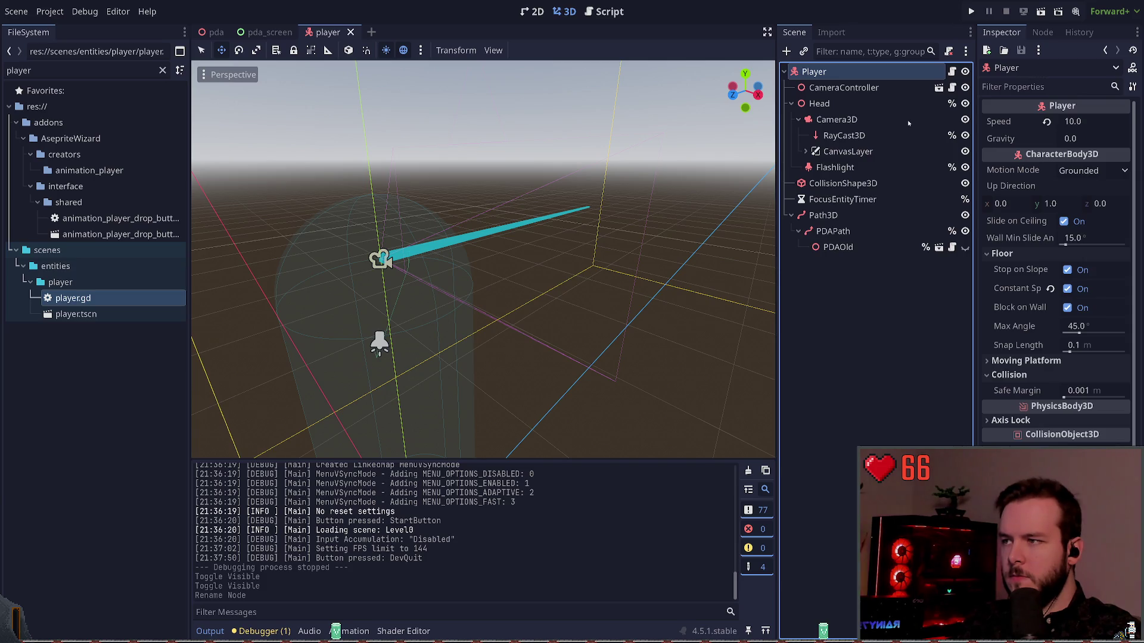
# Step: Instantiate pda.tscn under the Player node and frame it in the viewport
pyautogui.hotkey('ctrl', 'shift', 'a')
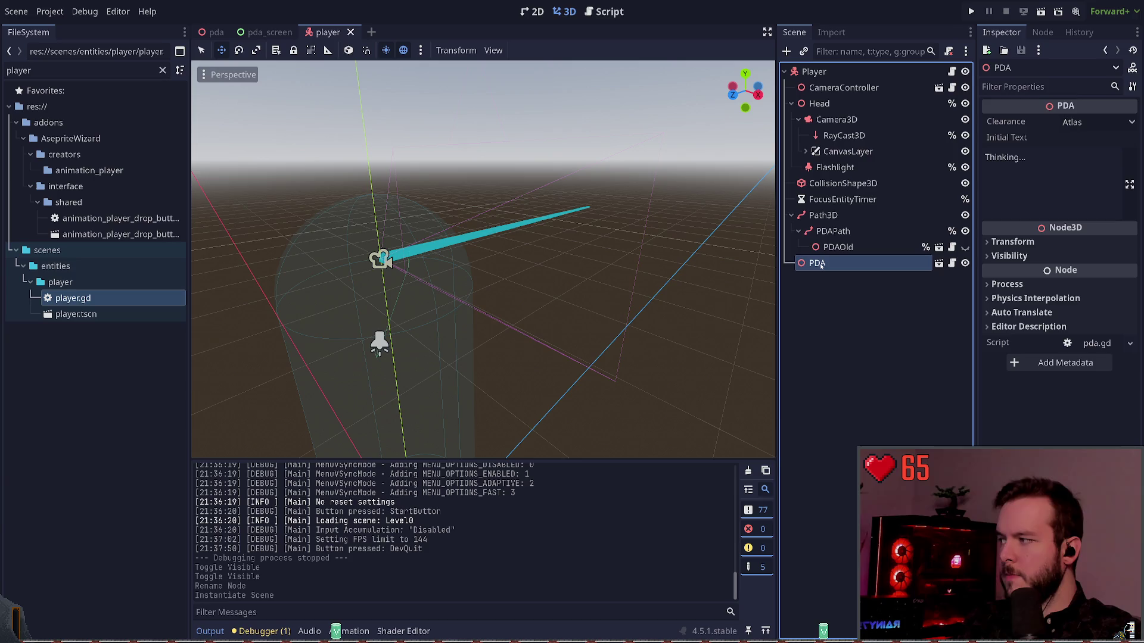
pyautogui.moveTo(821, 265)
pyautogui.mouseDown()
pyautogui.moveTo(840, 238)
pyautogui.moveTo(817, 267)
pyautogui.mouseUp()
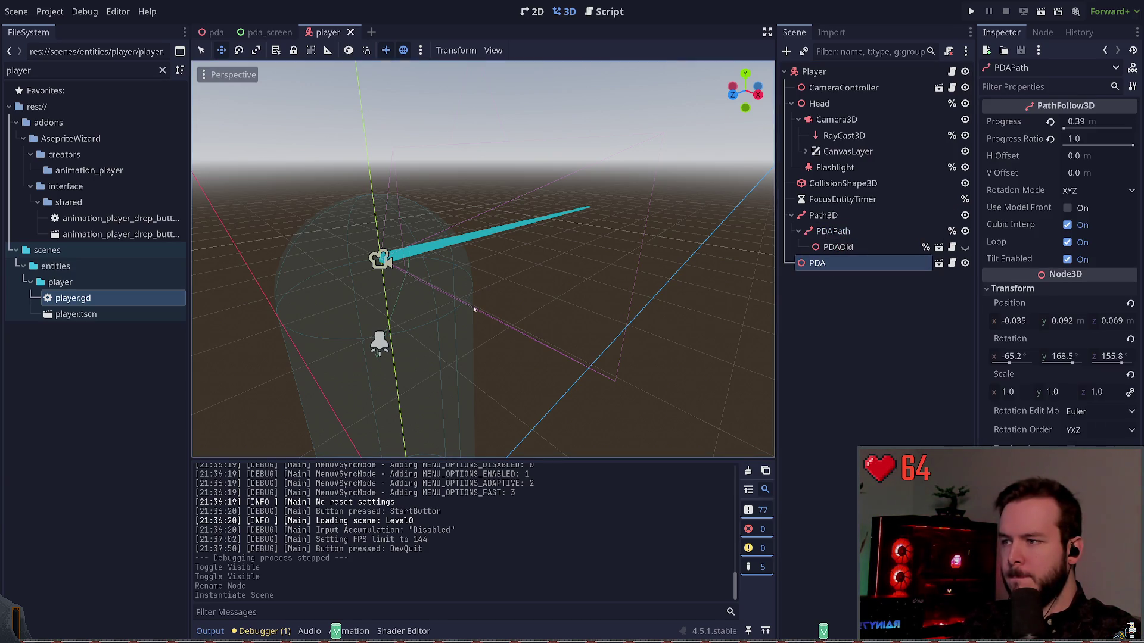
pyautogui.press('f')
# Step: Lift the PDA about 1.5 units and place it near the player's head
pyautogui.moveTo(455, 370)
pyautogui.mouseDown()
pyautogui.moveTo(514, 165)
pyautogui.moveTo(523, 302)
pyautogui.mouseUp()
pyautogui.hotkey('ctrl', 'z')
pyautogui.moveTo(458, 324); pyautogui.dragTo(442, 99)
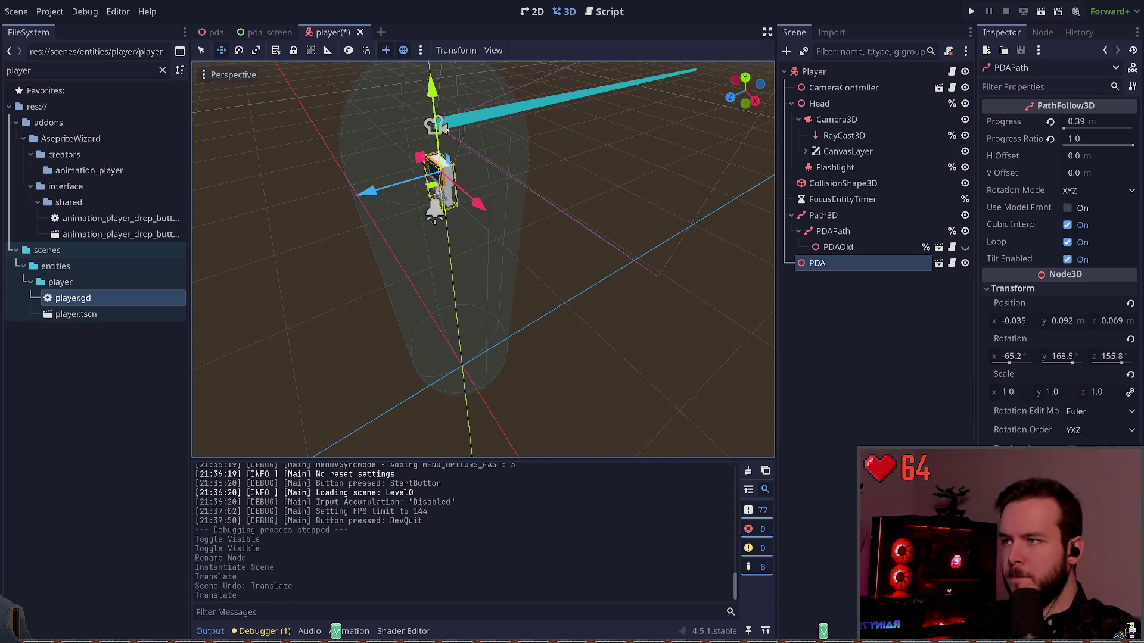
pyautogui.hotkey('ctrl', 'z')
pyautogui.moveTo(468, 387); pyautogui.dragTo(415, 132)
pyautogui.hotkey('ctrl', 'z')
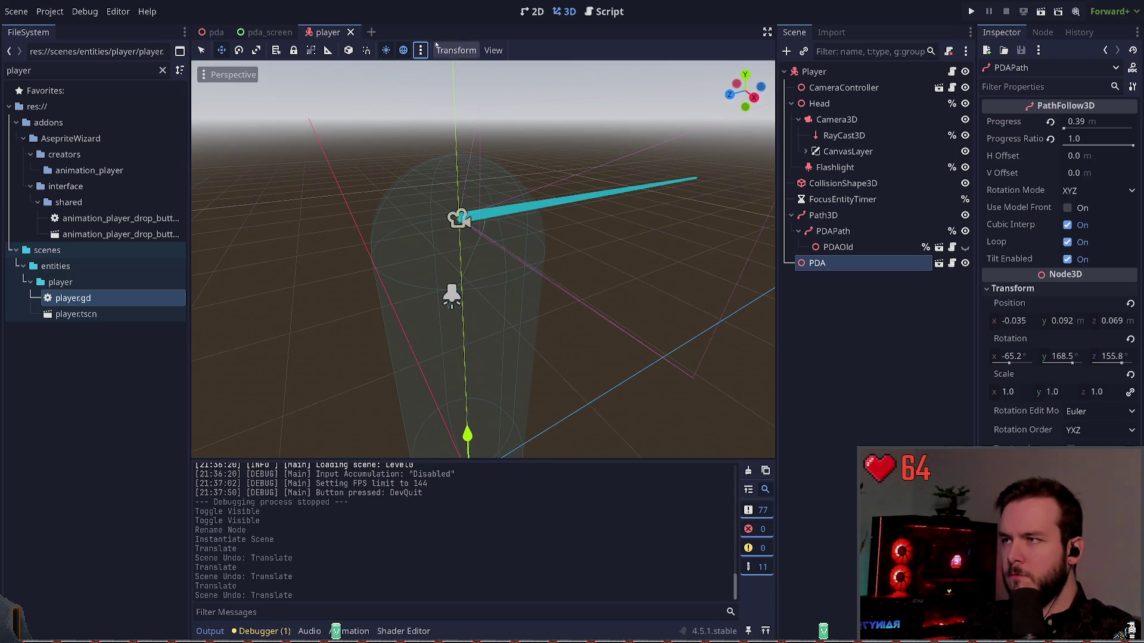
pyautogui.moveTo(468, 435); pyautogui.dragTo(430, 148)
pyautogui.moveTo(417, 253)
pyautogui.mouseDown()
pyautogui.moveTo(403, 233)
pyautogui.moveTo(528, 220)
pyautogui.mouseUp()
# Step: Save the player scene, run the game with F5, and start gameplay
pyautogui.hotkey('ctrl', 's')
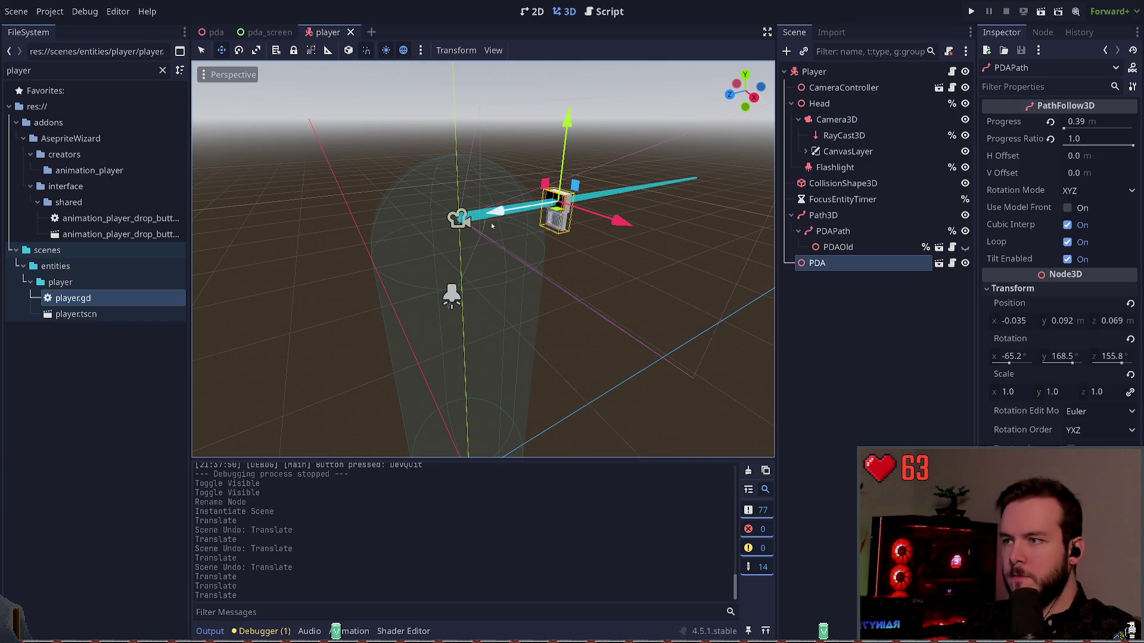
pyautogui.hotkey('ctrl', 'z')
pyautogui.press('F5')
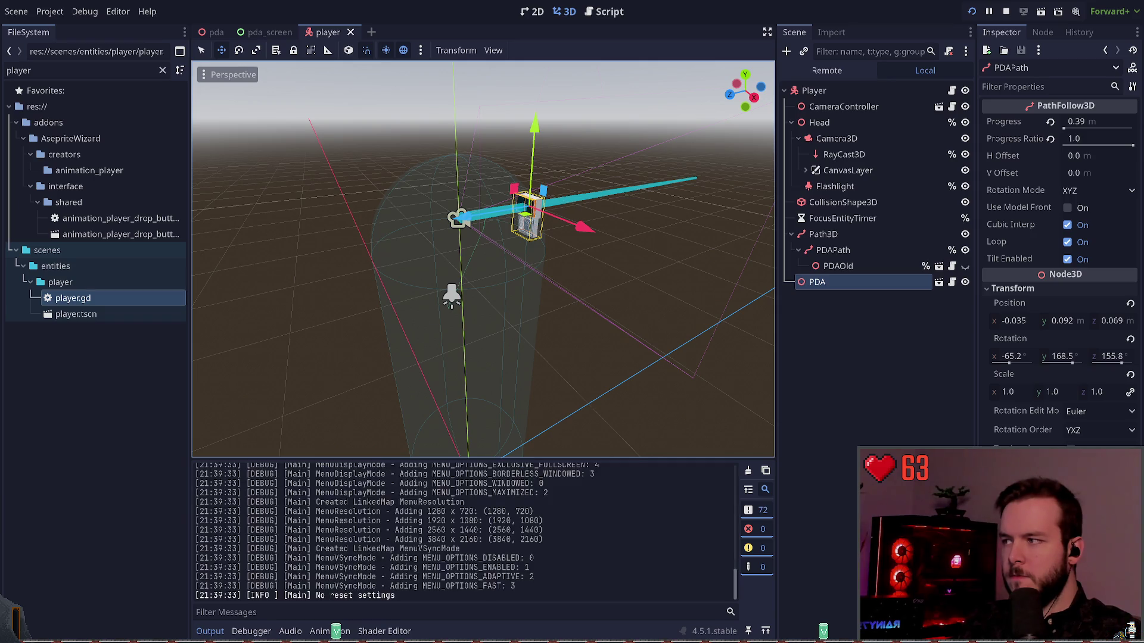
pyautogui.press('Return')
# Step: Walk with D and W toward the TV and desk, then right-click to zoom in
pyautogui.press('d')
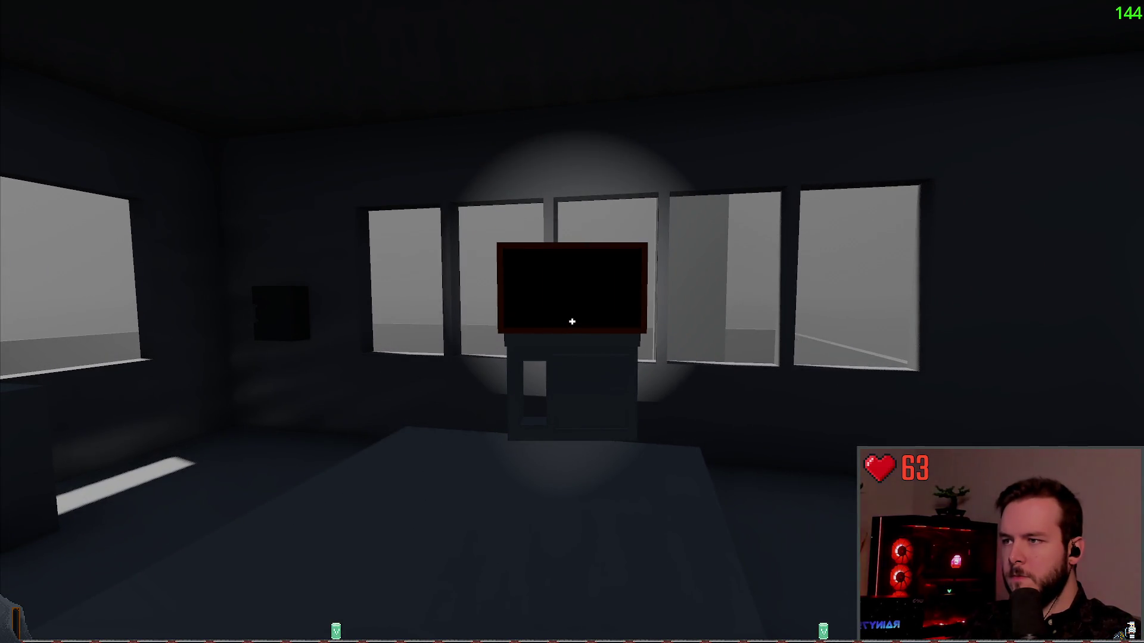
pyautogui.press('w')
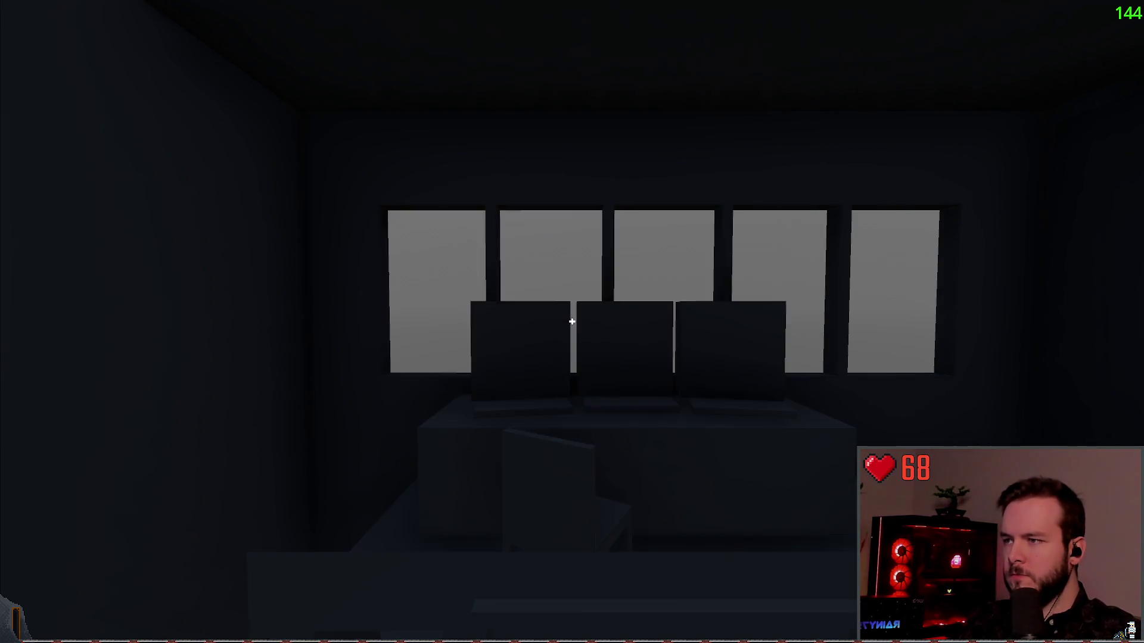
pyautogui.rightClick(572, 321)
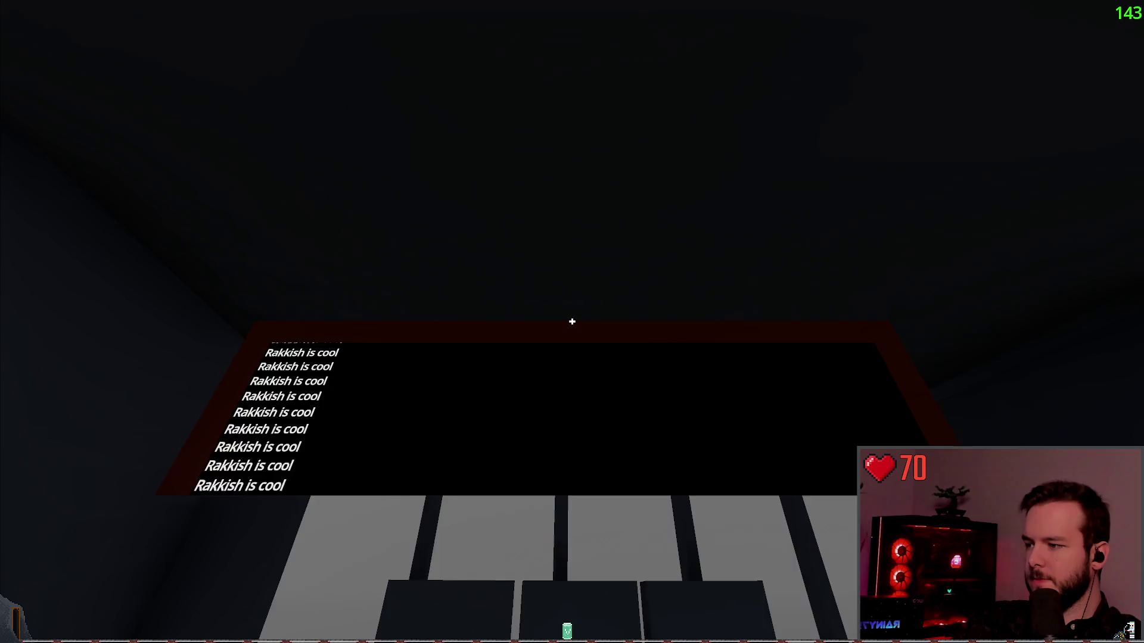
# Step: Open the pause menu after the PDA screen fills with 'Rakkish is cool' lines
pyautogui.press('Escape')
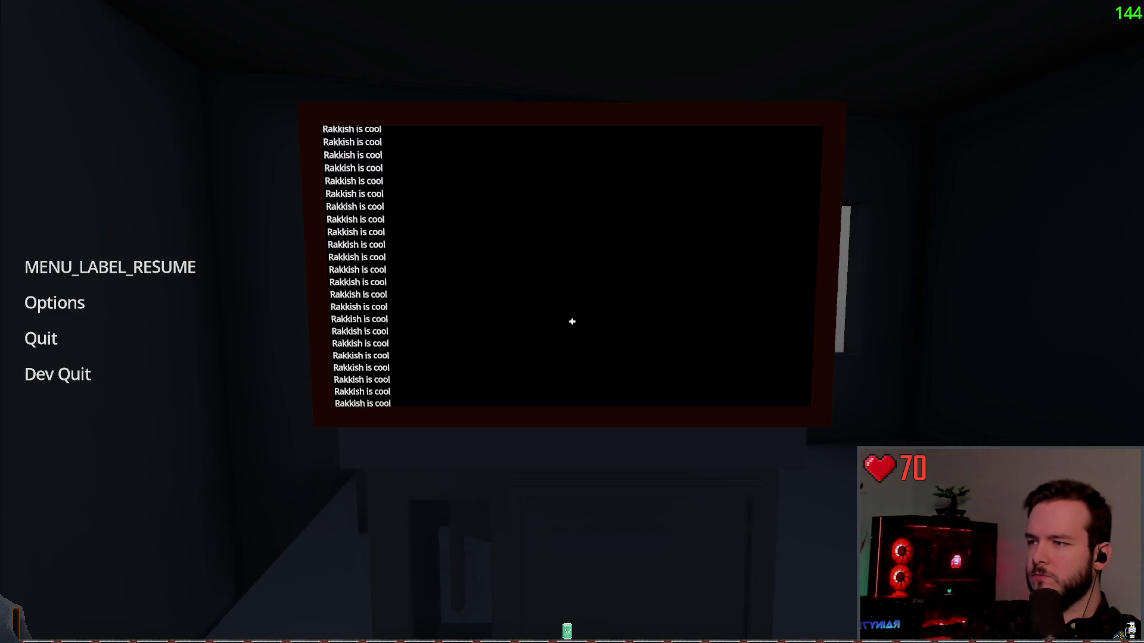
# Step: Resume, walk toward the desk, stop the game with F8, and relaunch it
pyautogui.click(110, 266)
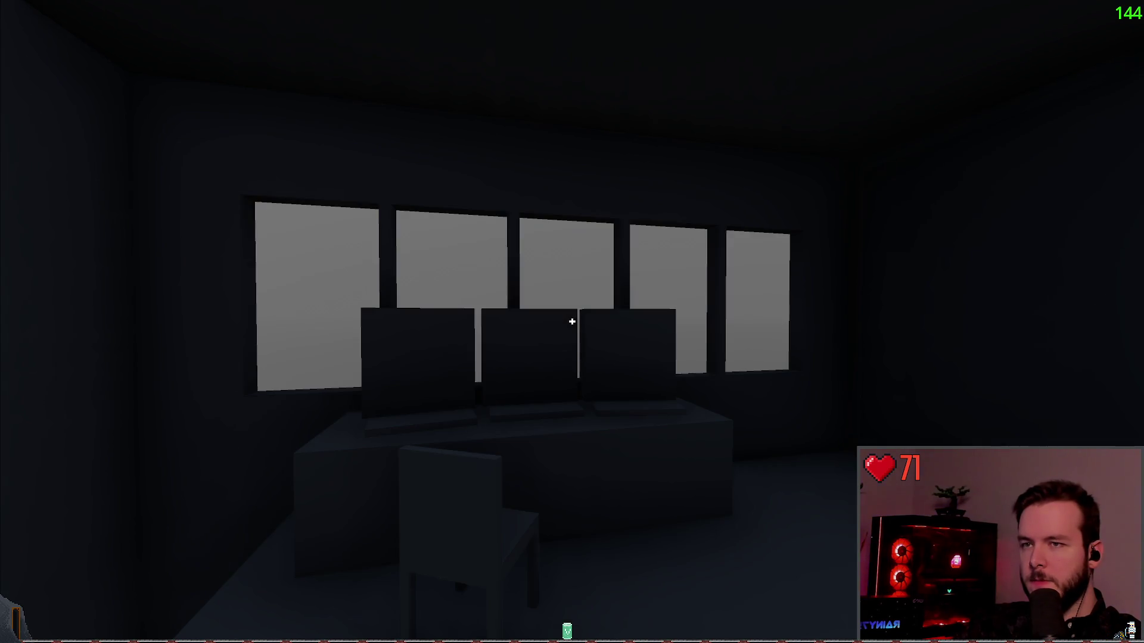
pyautogui.press('s')
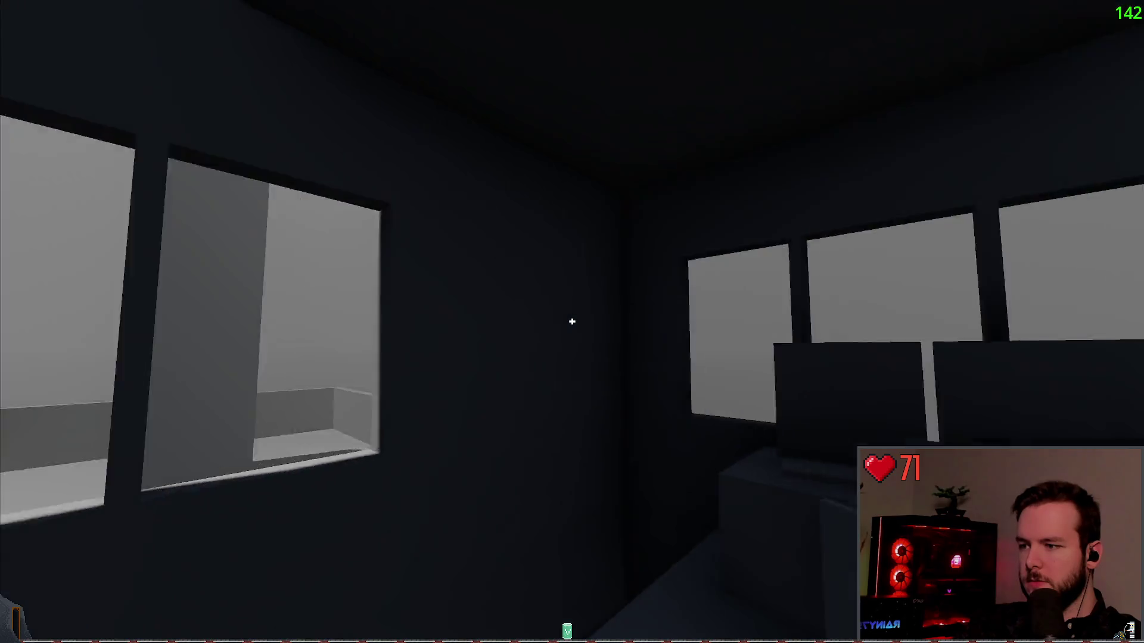
pyautogui.press('w')
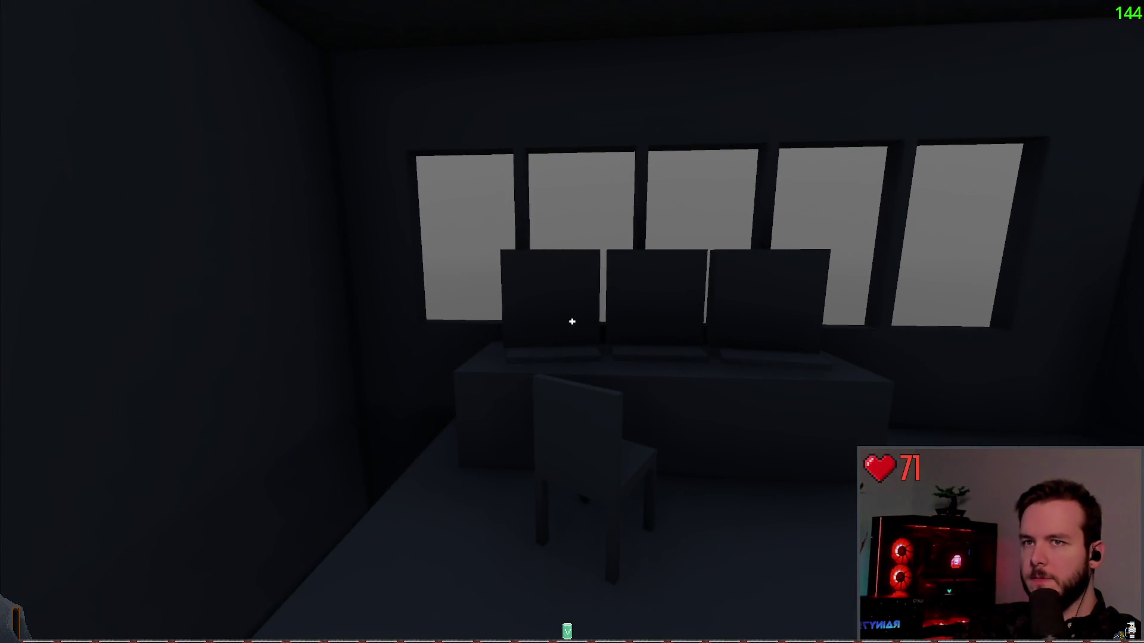
pyautogui.press('F8')
pyautogui.press('F5')
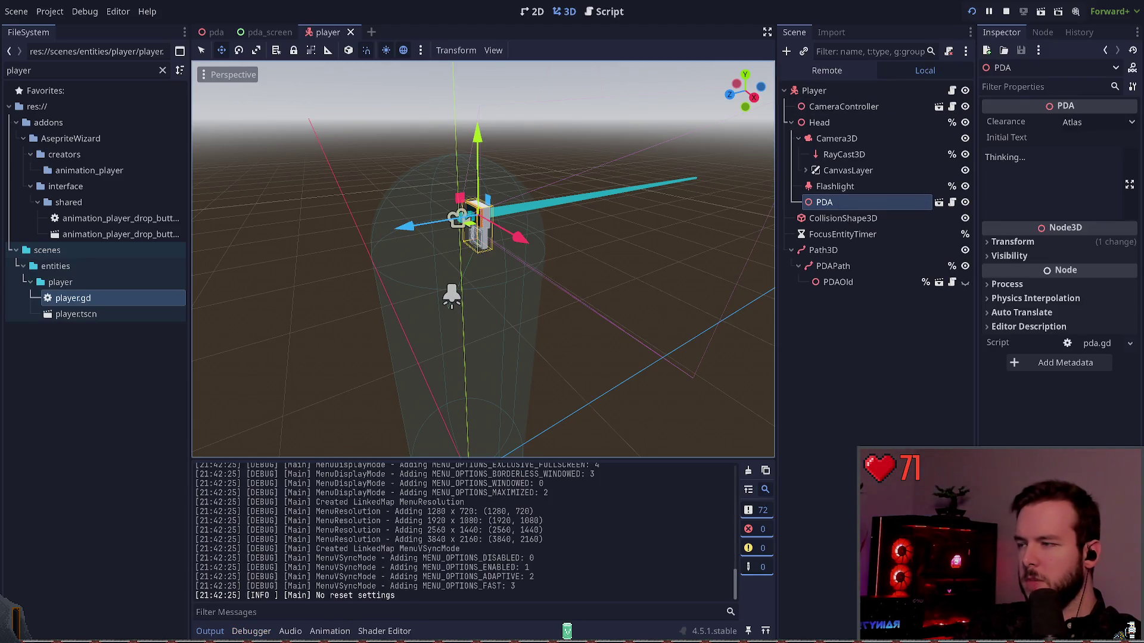
# Step: Stop play to inspect _toggle_pda in player.gd, rerun the game, and pause it
pyautogui.press('Return')
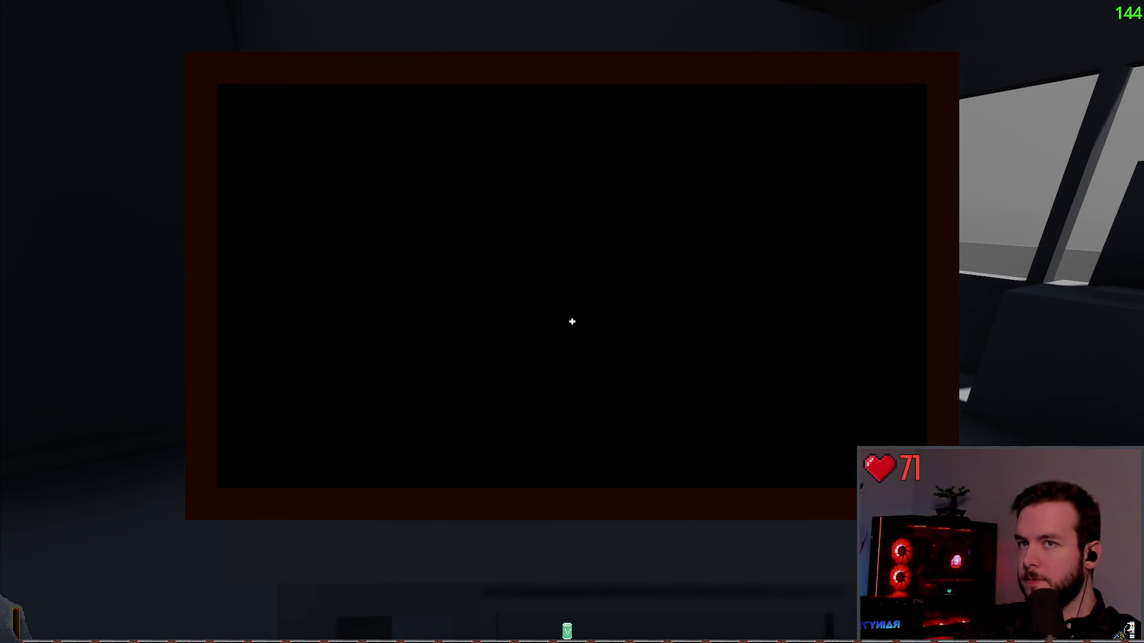
pyautogui.press('F8')
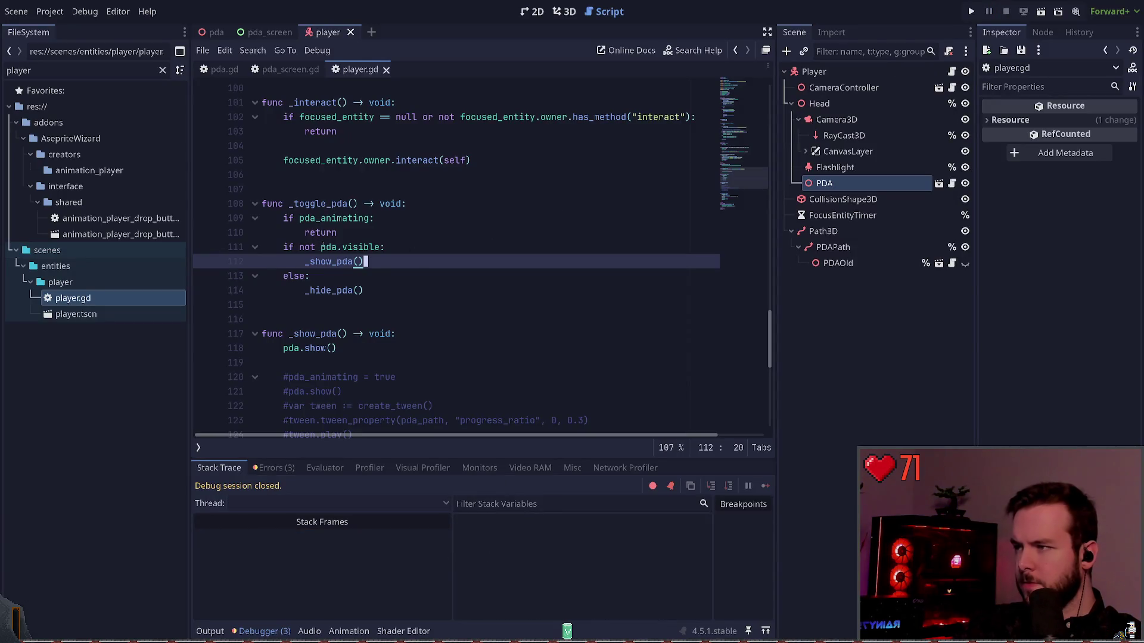
pyautogui.doubleClick(322, 247)
pyautogui.scroll(20, 417, 268)
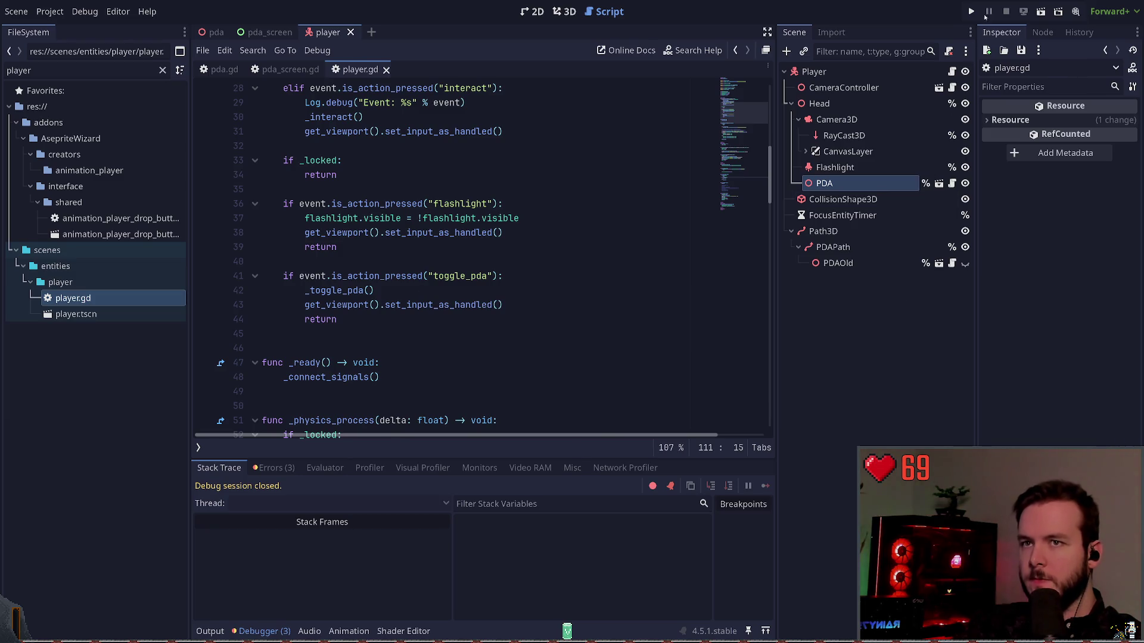
pyautogui.press('F5')
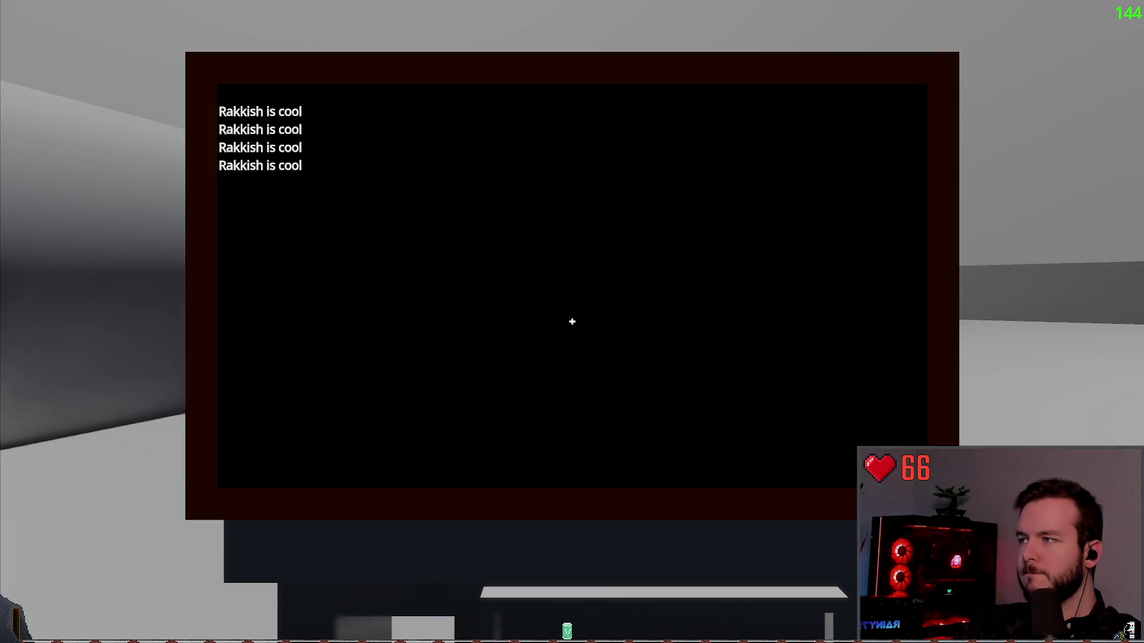
pyautogui.press('Escape')
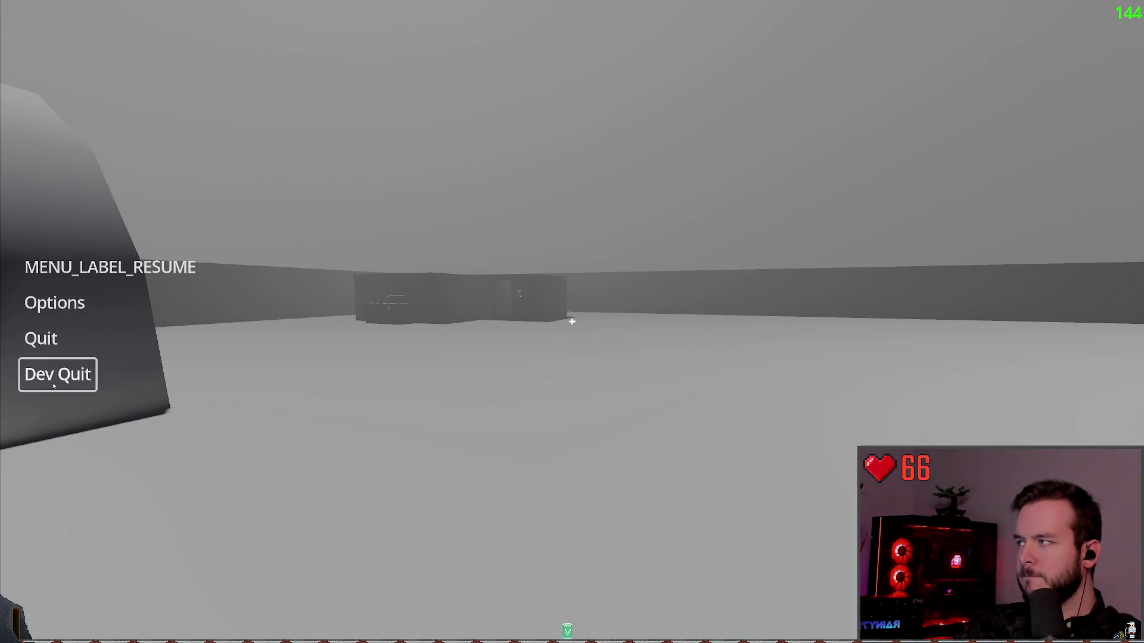
# Step: Dev Quit the game, save player.gd, and return to the 3D workspace
pyautogui.click(54, 386)
pyautogui.click(536, 304)
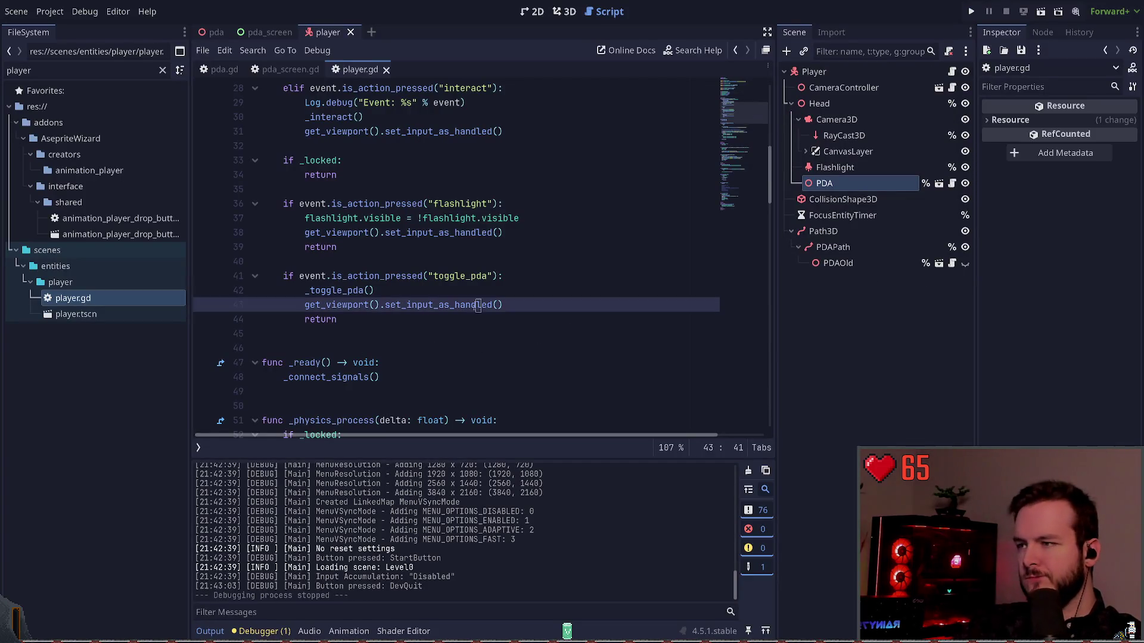
pyautogui.click(506, 247)
pyautogui.hotkey('ctrl', 's')
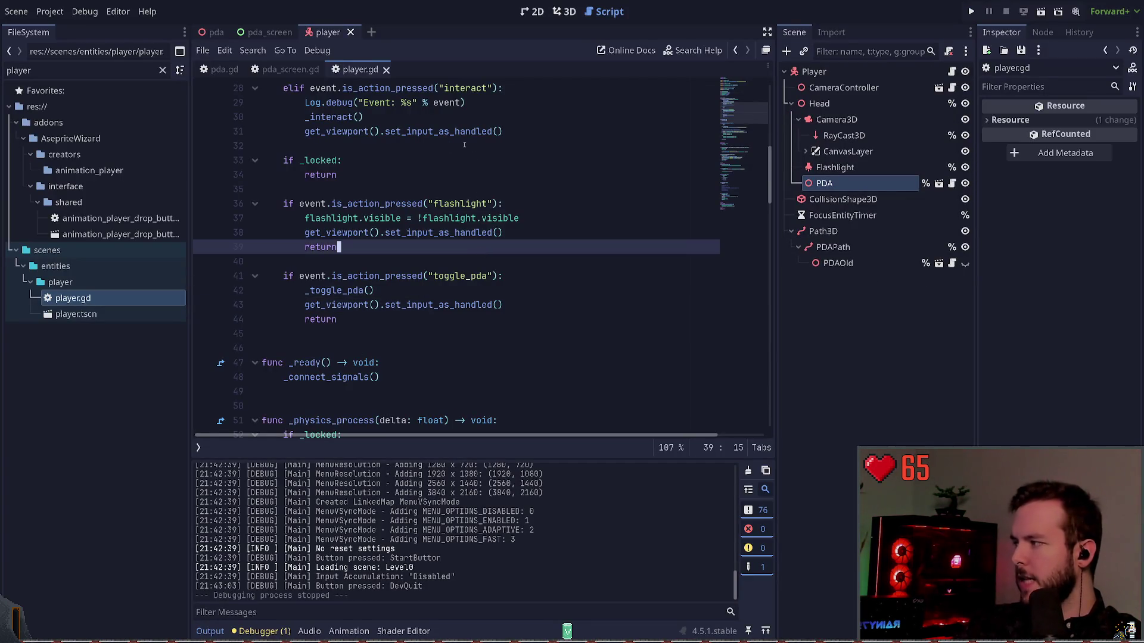
pyautogui.click(569, 9)
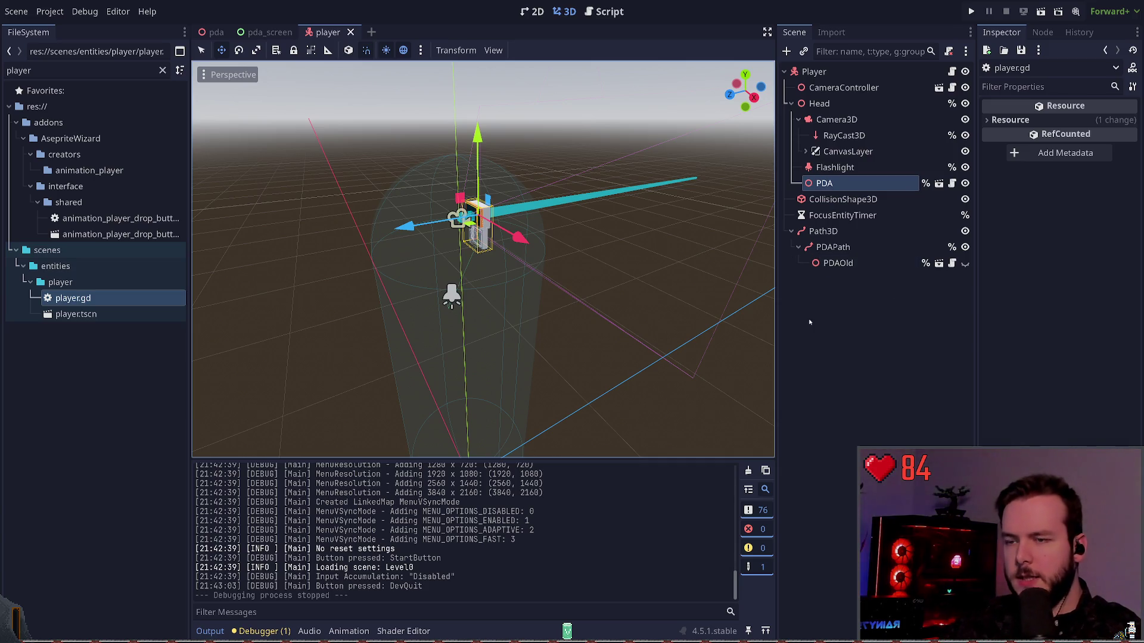
pyautogui.click(837, 287)
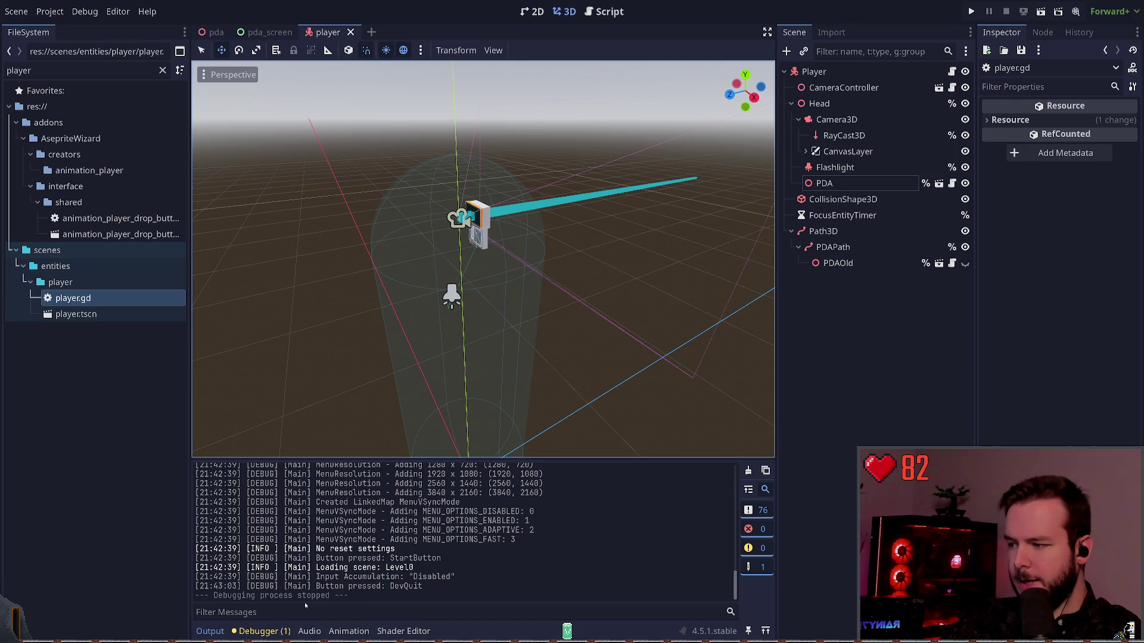
pyautogui.click(262, 631)
pyautogui.click(274, 467)
pyautogui.click(220, 467)
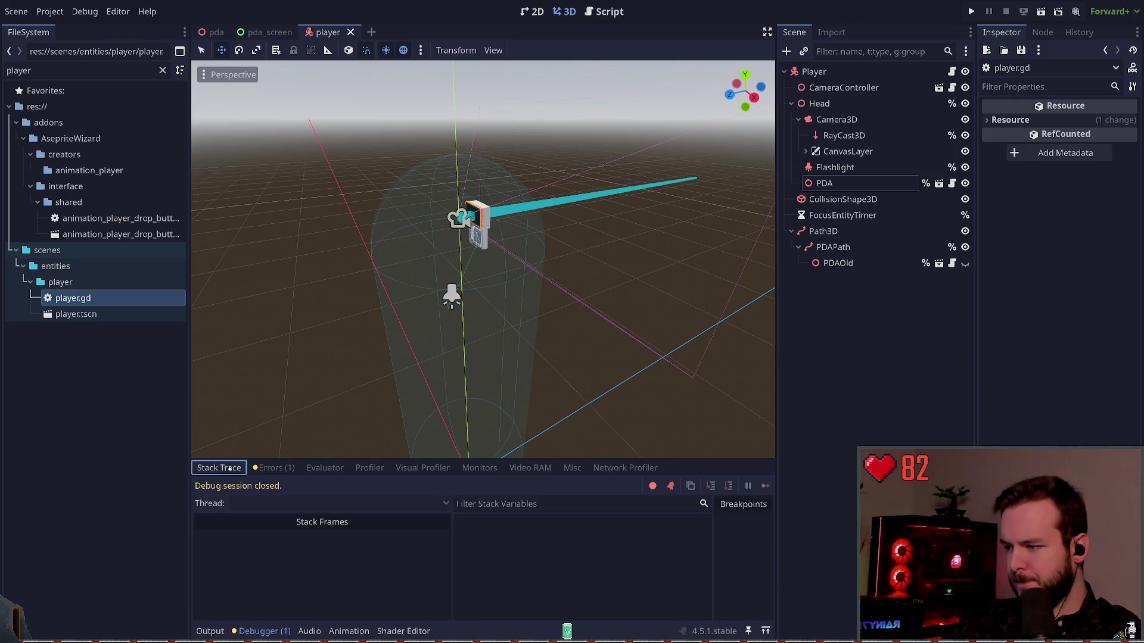
pyautogui.click(209, 631)
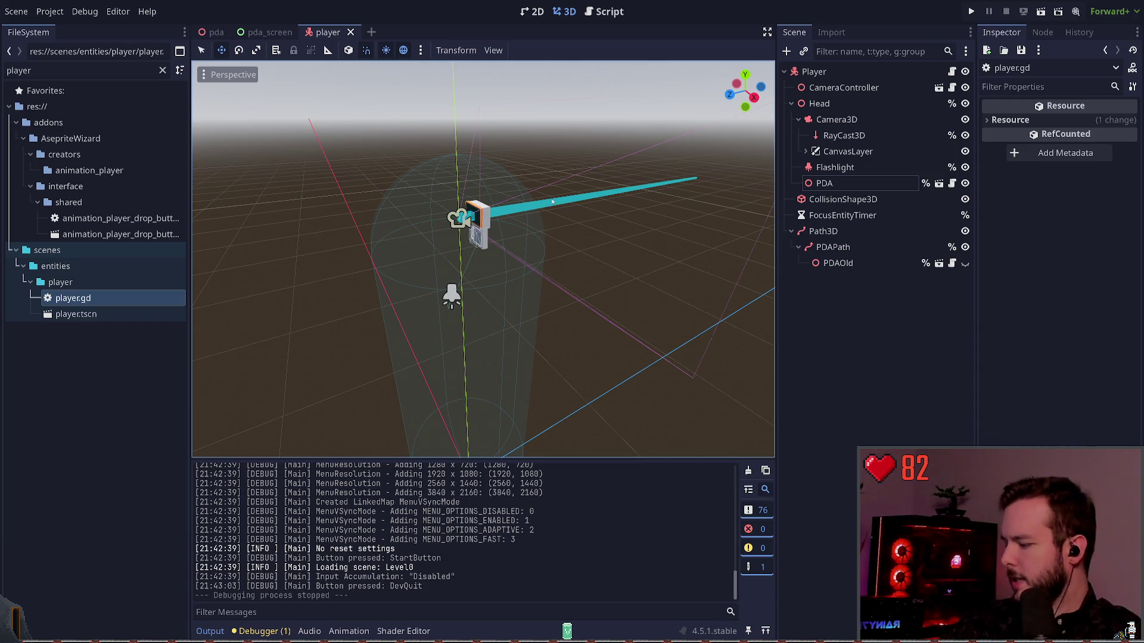
pyautogui.hotkey('alt', 'Tab')
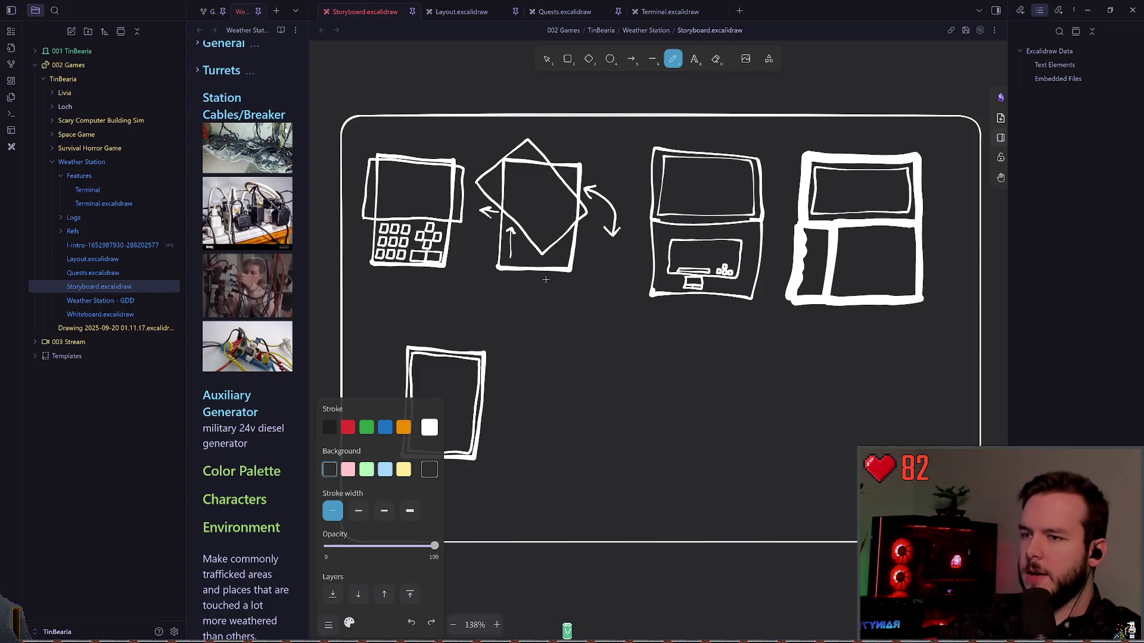
pyautogui.hscroll(5, 572, 260)
pyautogui.scroll(2, 624, 203)
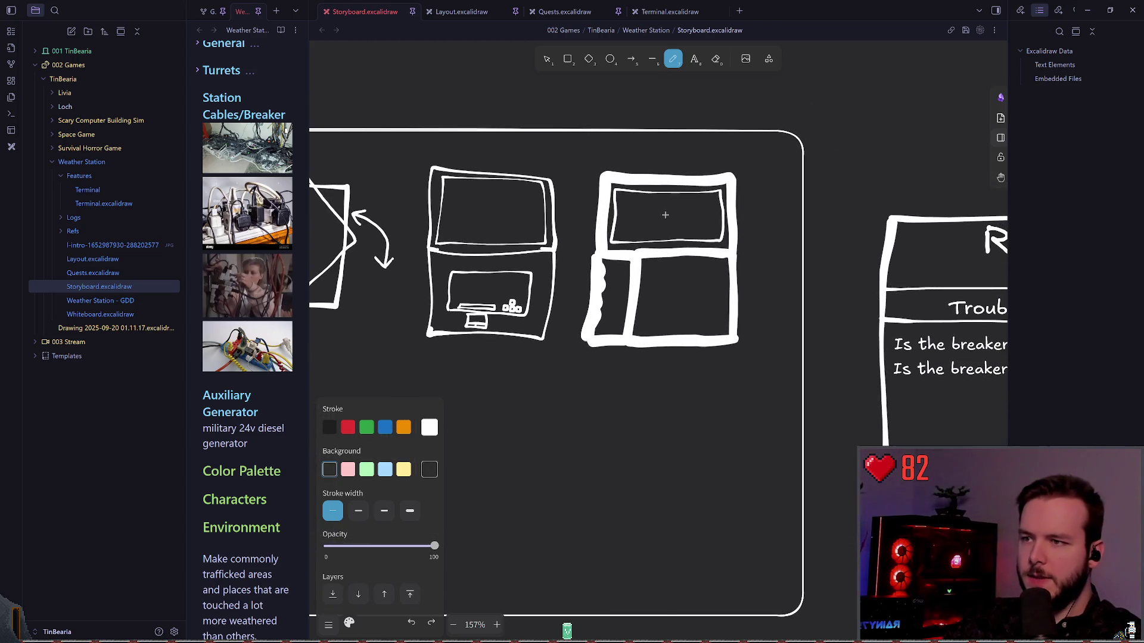
pyautogui.hscroll(-1, 648, 303)
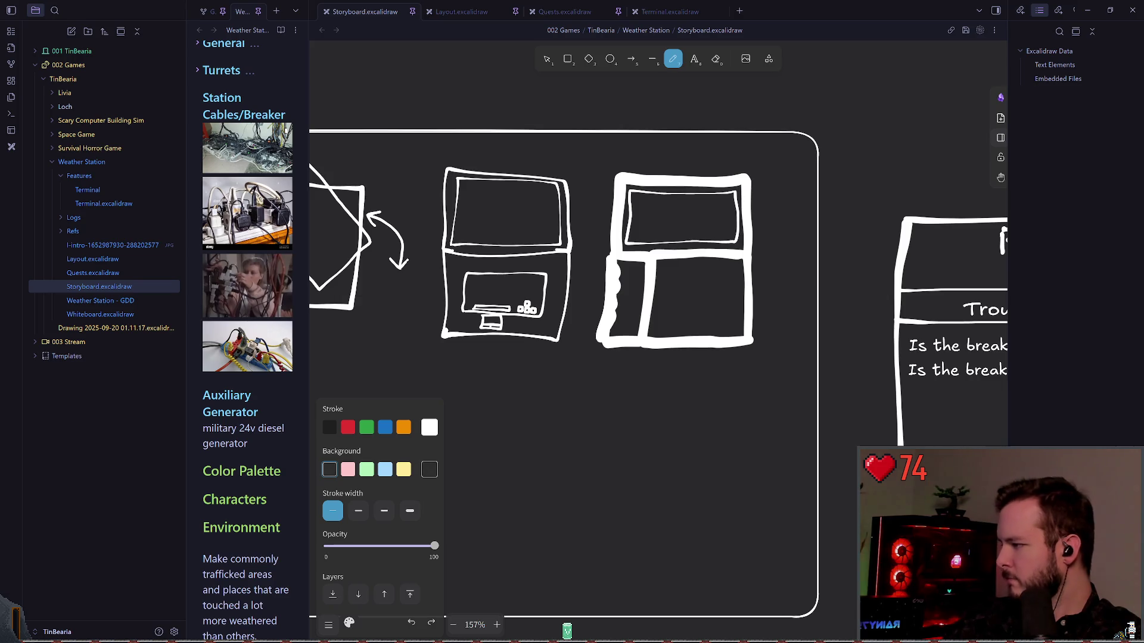
pyautogui.moveTo(546, 282); pyautogui.dragTo(600, 300)
pyautogui.scroll(-5, 501, 305)
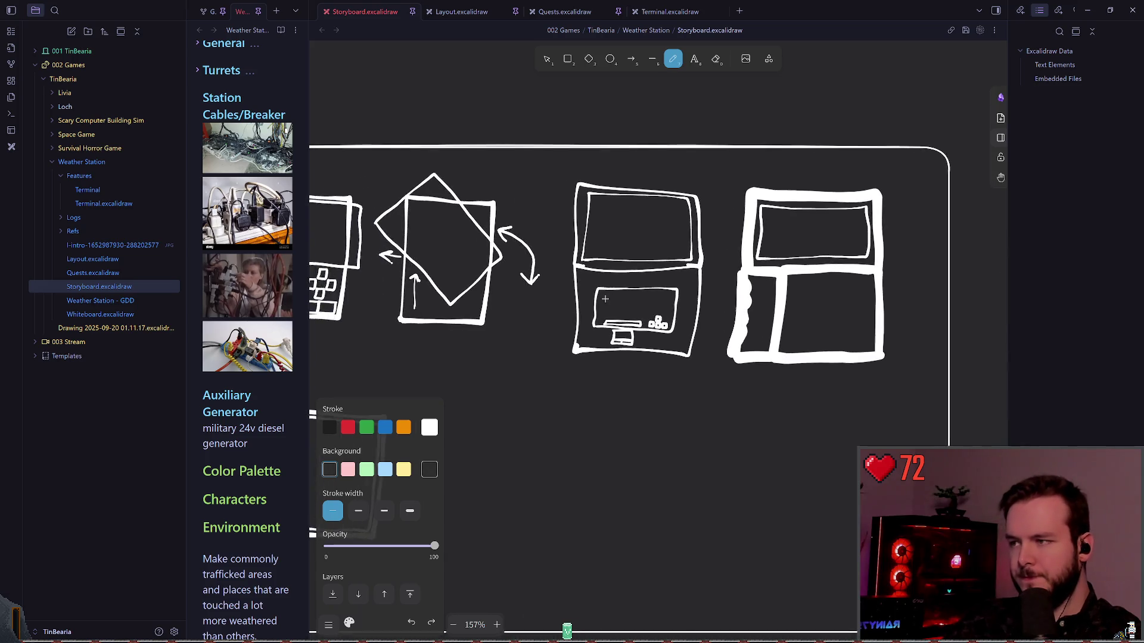
pyautogui.moveTo(501, 304); pyautogui.dragTo(555, 278)
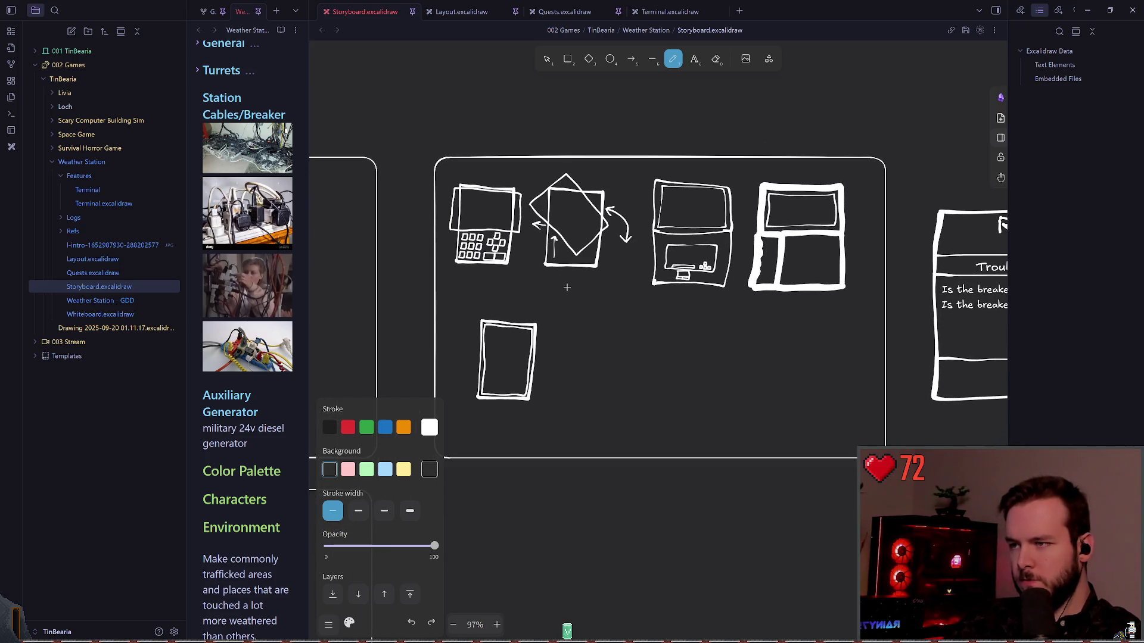
pyautogui.scroll(1, 560, 292)
pyautogui.scroll(-10, 547, 300)
pyautogui.scroll(3, 547, 300)
pyautogui.scroll(6, 524, 226)
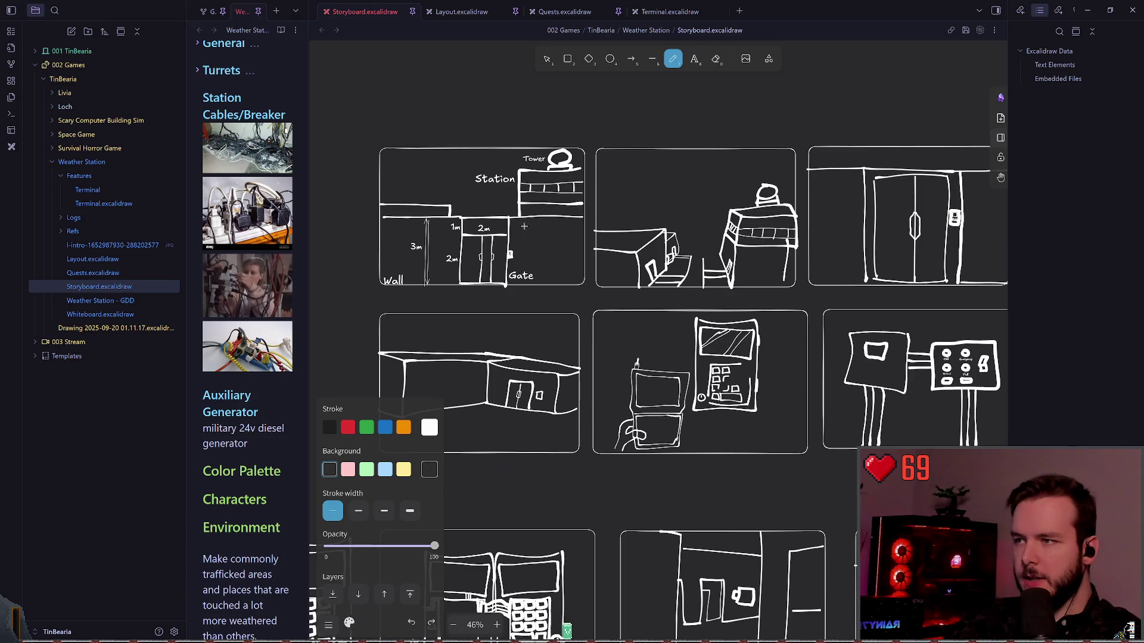
pyautogui.hscroll(5, 668, 301)
pyautogui.scroll(3, 720, 230)
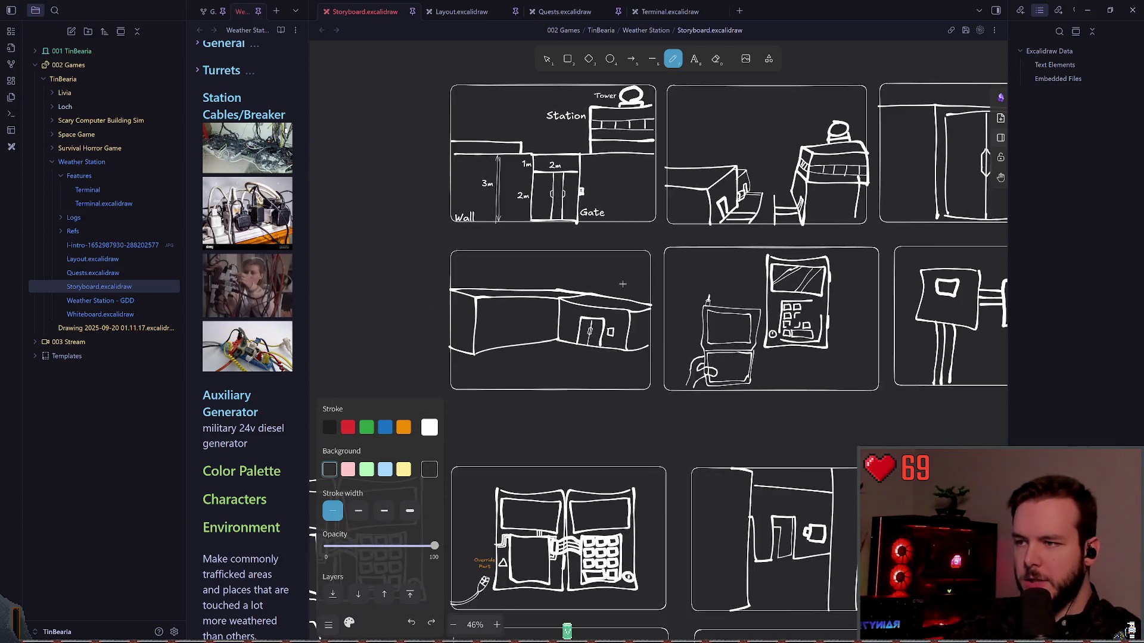
pyautogui.hscroll(4, 482, 322)
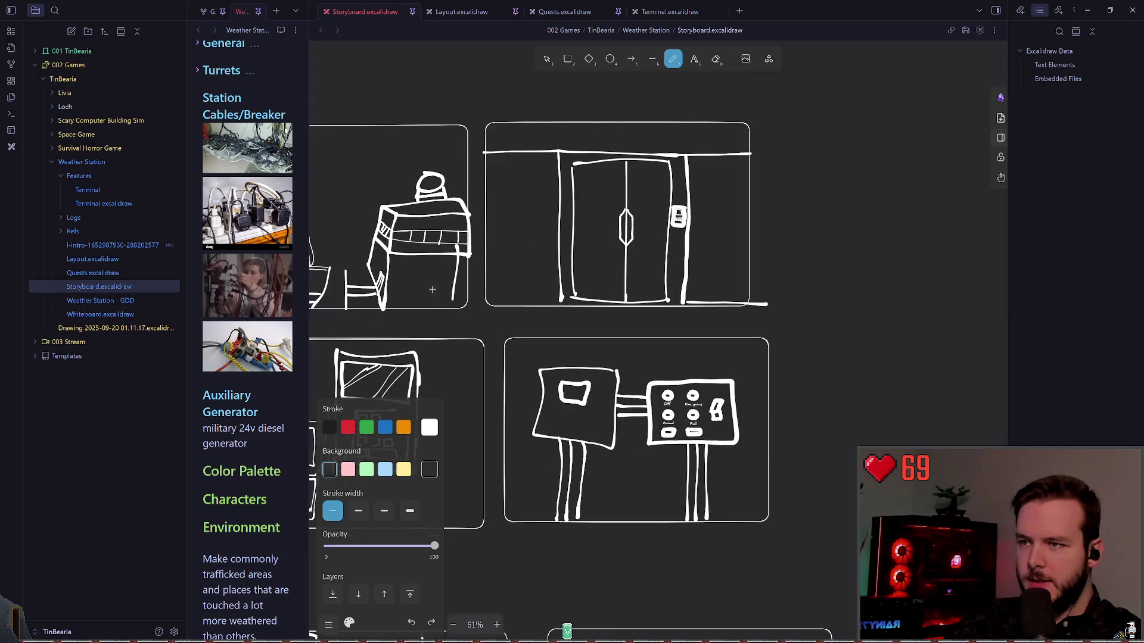
pyautogui.hscroll(-5, 590, 224)
pyautogui.hscroll(-12, 647, 368)
pyautogui.scroll(-4, 646, 368)
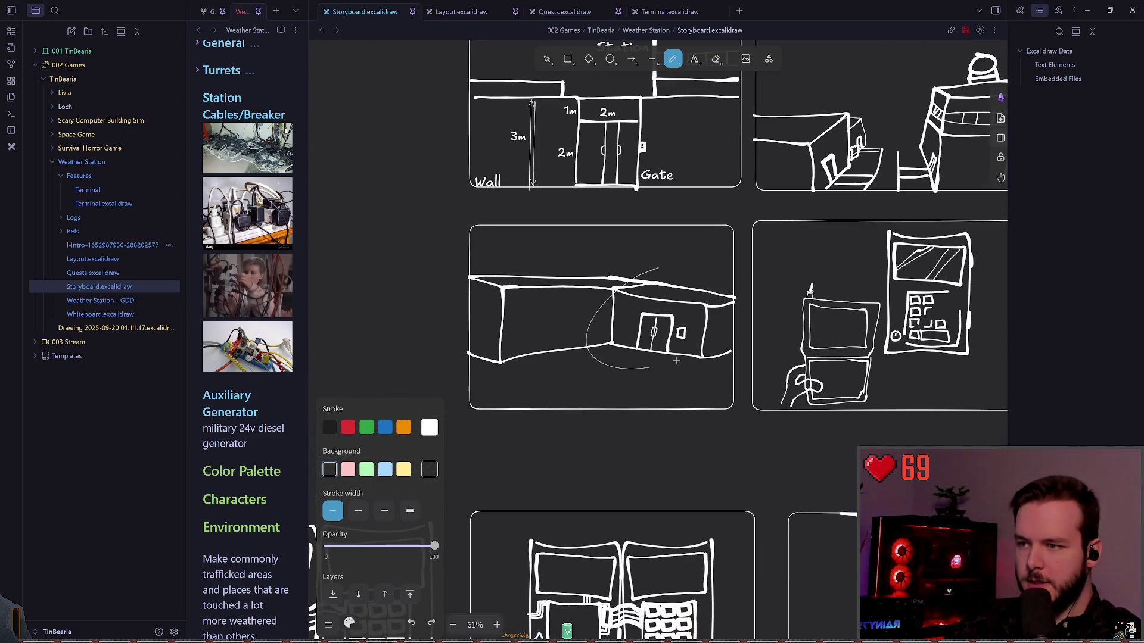
pyautogui.hscroll(10, 703, 299)
pyautogui.hscroll(5, 772, 285)
pyautogui.hscroll(-5, 774, 285)
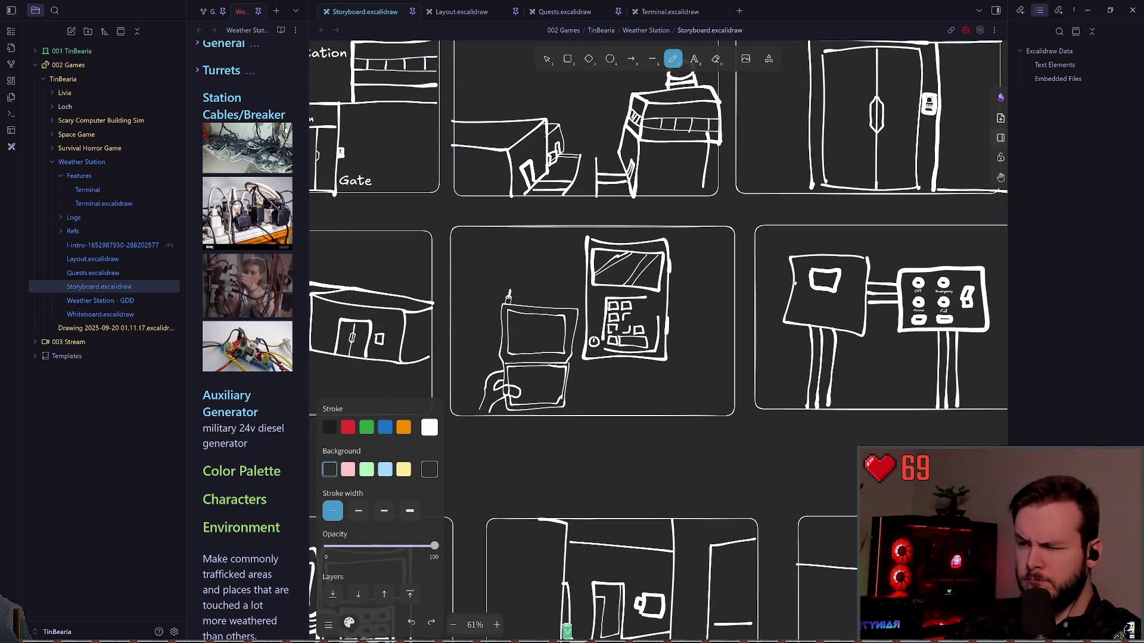
pyautogui.hscroll(-3, 767, 229)
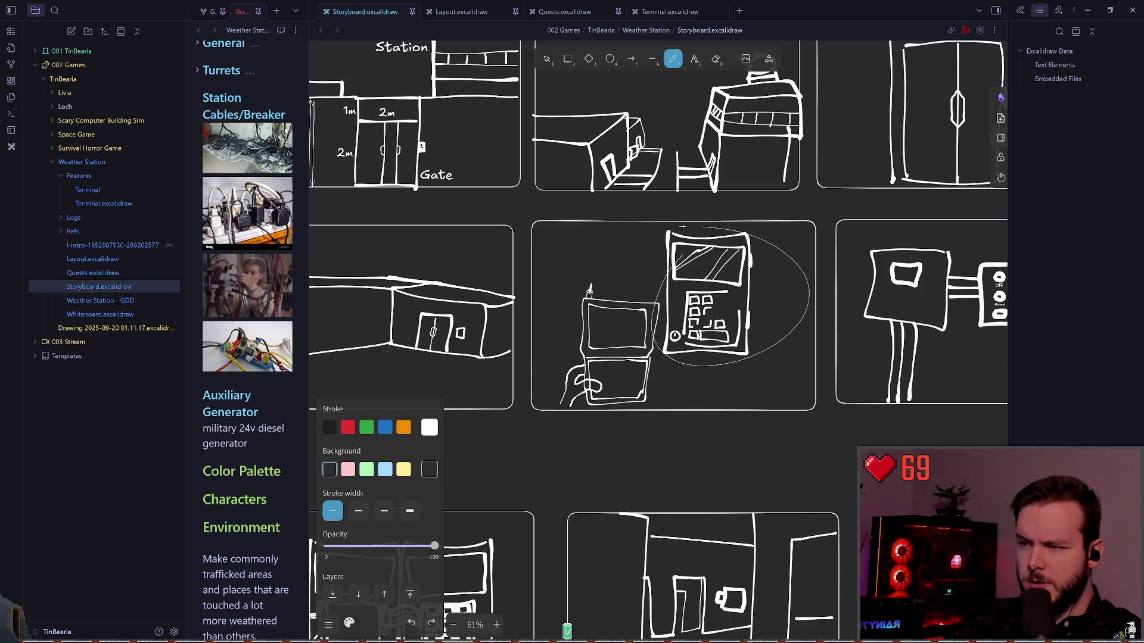
pyautogui.click(358, 510)
pyautogui.hscroll(10, 408, 299)
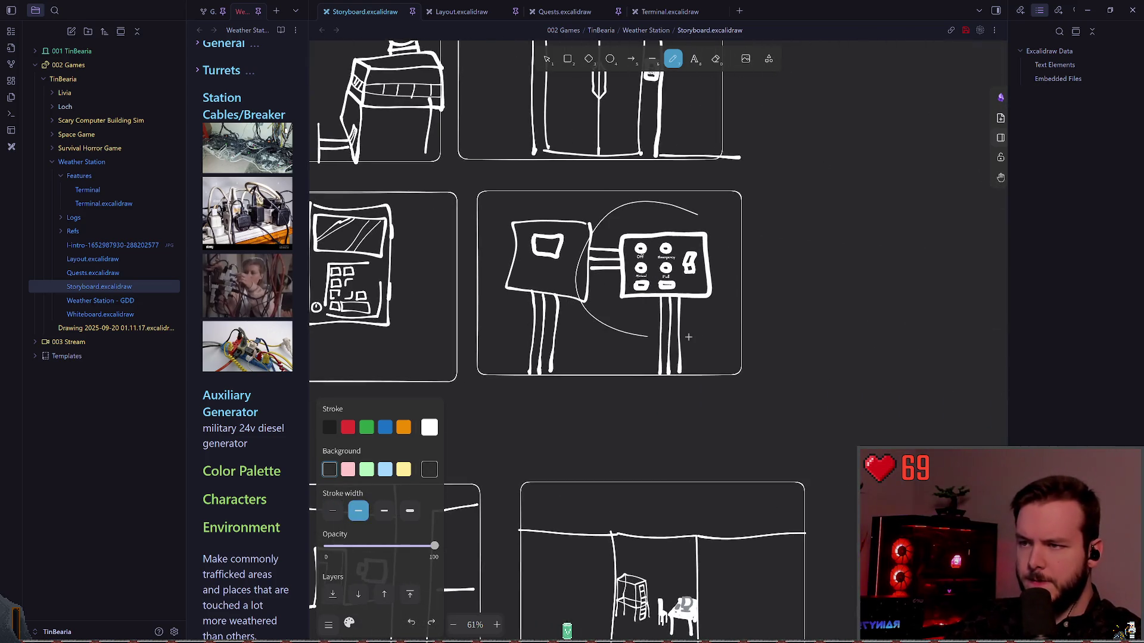
pyautogui.scroll(-10, 408, 299)
pyautogui.hscroll(-8, 408, 299)
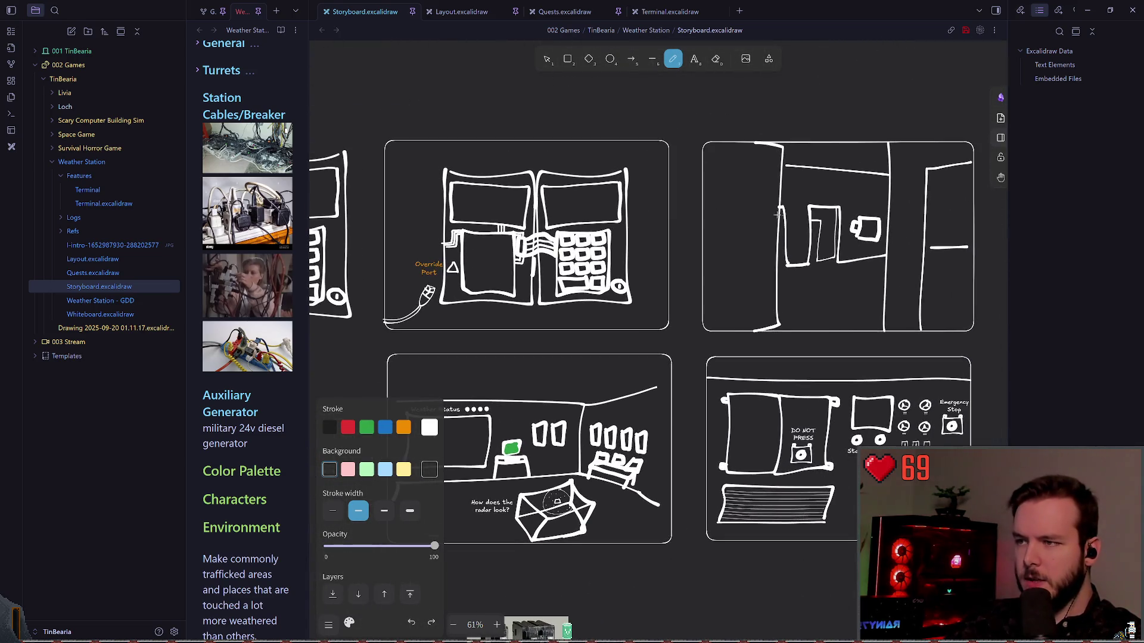
pyautogui.scroll(10, 536, 216)
pyautogui.hscroll(8, 536, 216)
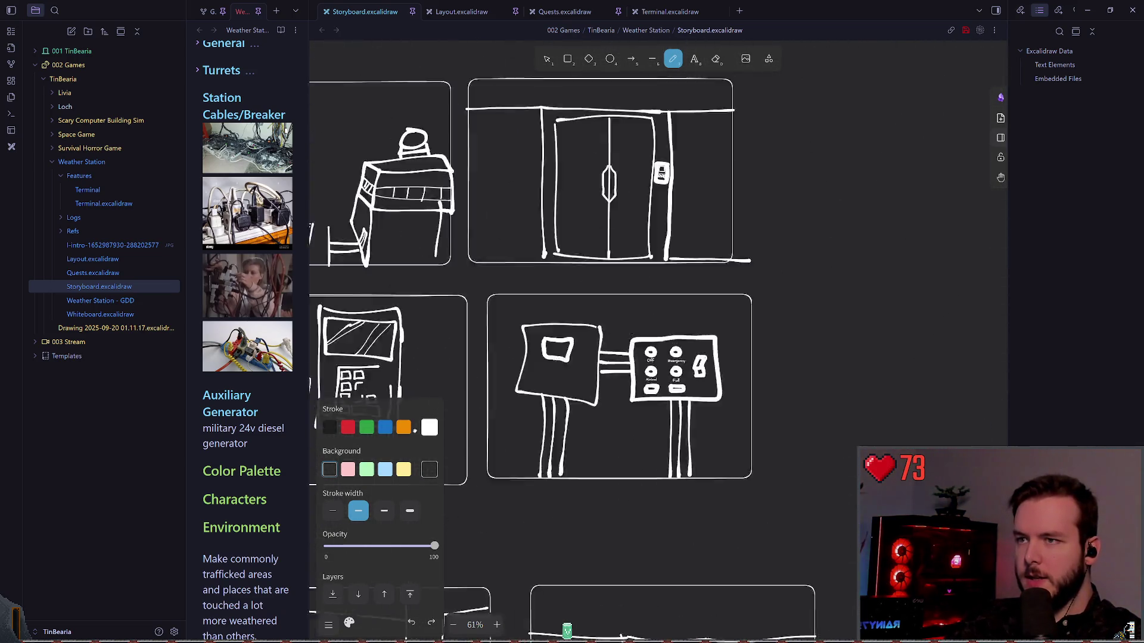
pyautogui.scroll(-10, 773, 158)
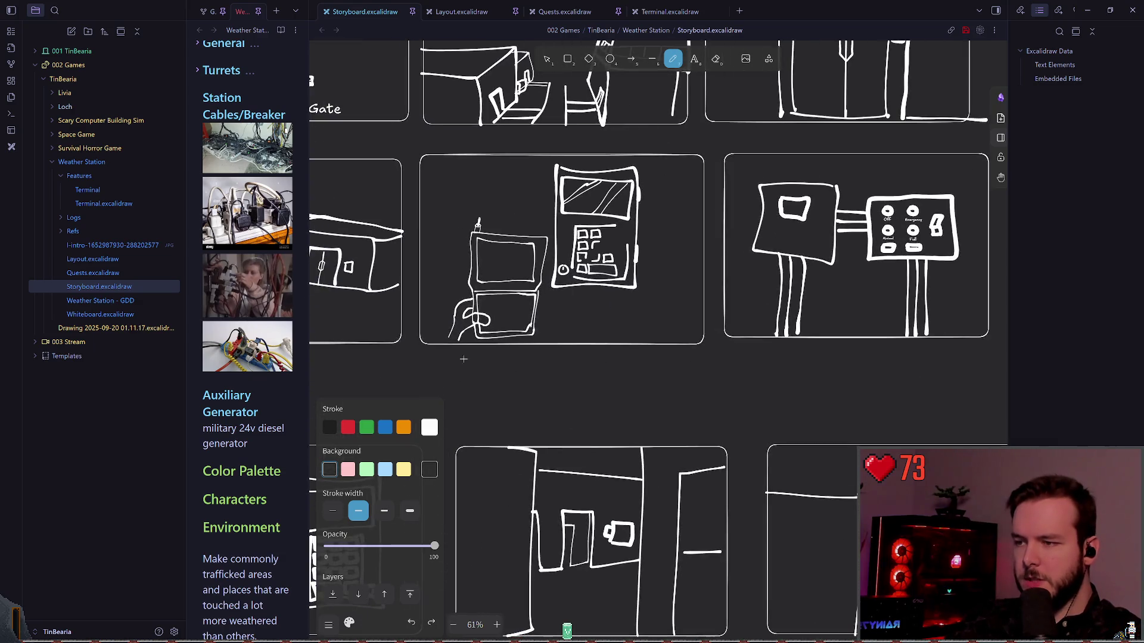
pyautogui.hscroll(1, 662, 243)
pyautogui.hscroll(10, 730, 245)
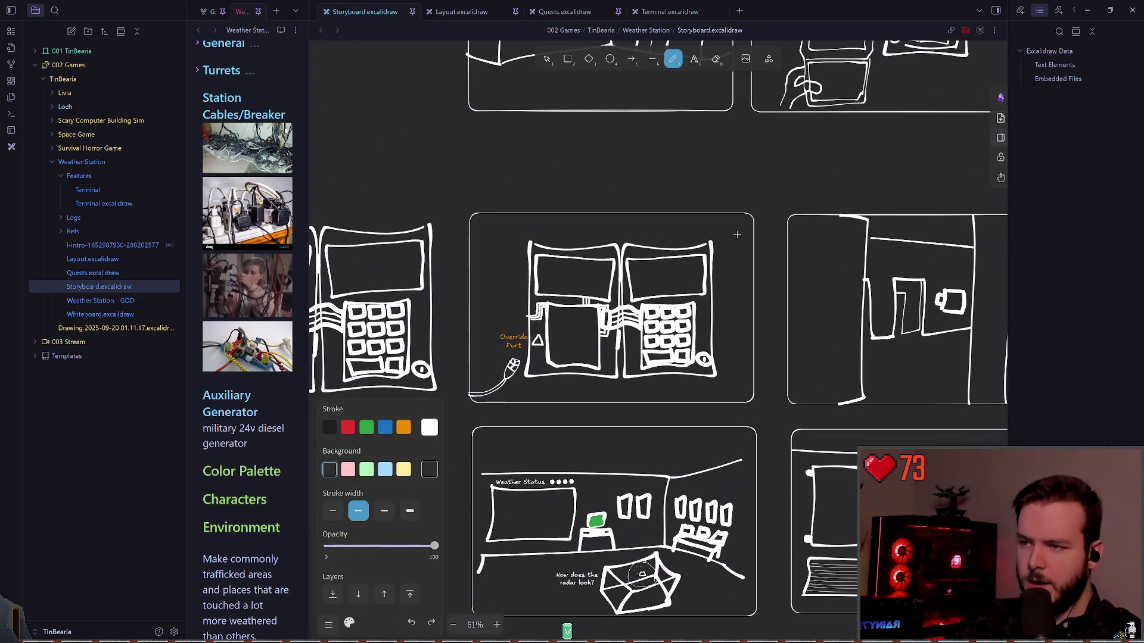
pyautogui.hscroll(3, 553, 281)
pyautogui.hscroll(-10, 761, 219)
pyautogui.scroll(-5, 761, 219)
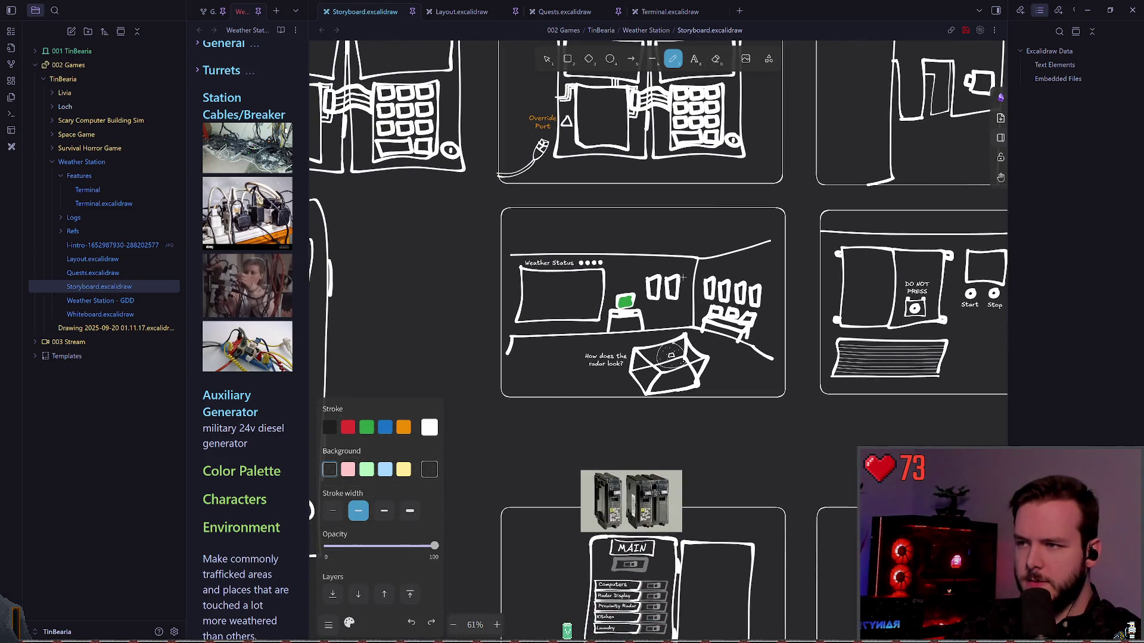
pyautogui.hscroll(10, 853, 260)
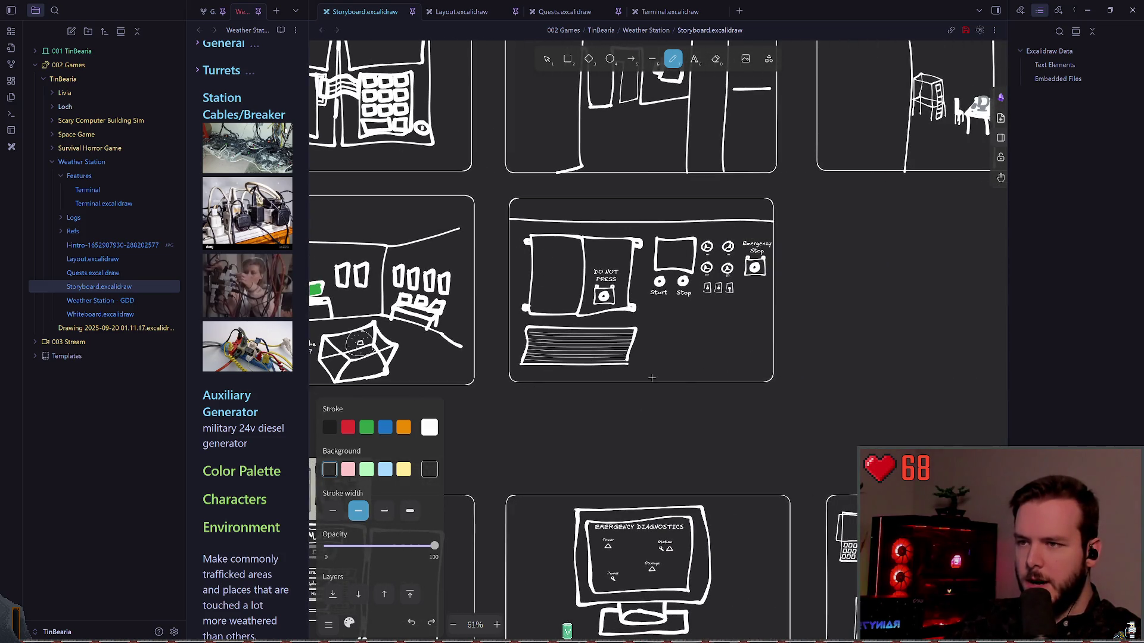
pyautogui.scroll(-9, 656, 357)
pyautogui.hscroll(-9, 655, 358)
pyautogui.hscroll(-5, 732, 200)
pyautogui.hscroll(10, 703, 215)
pyautogui.hscroll(10, 689, 228)
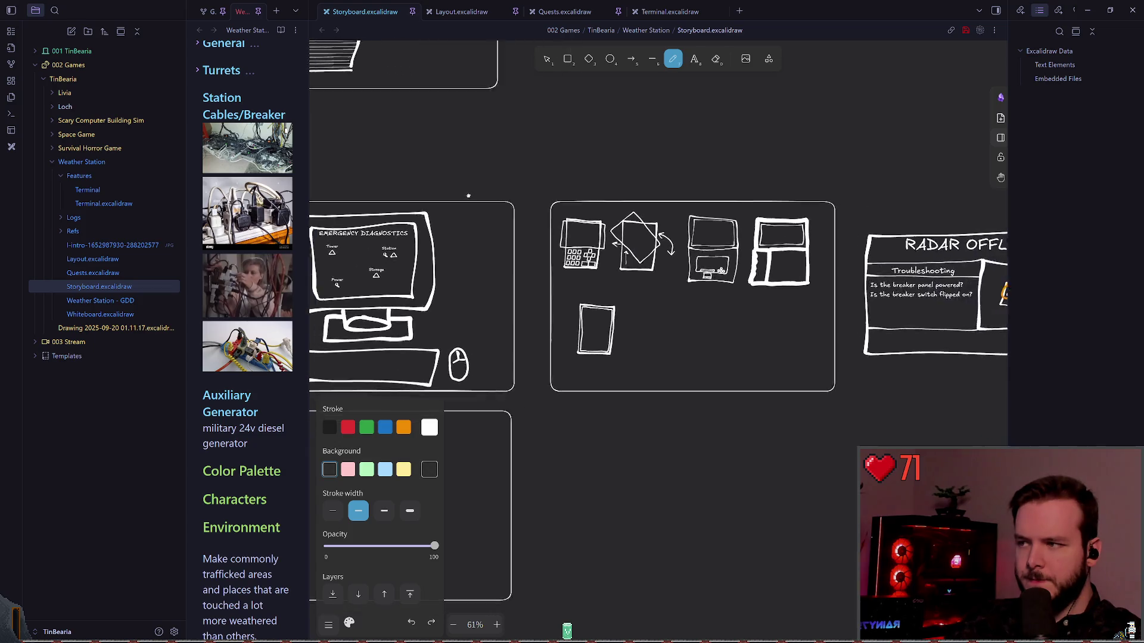
pyautogui.hscroll(-7, 456, 195)
pyautogui.hscroll(8, 590, 270)
pyautogui.moveTo(753, 177); pyautogui.dragTo(619, 223)
pyautogui.hotkey('ctrl', 'z')
pyautogui.scroll(3, 586, 226)
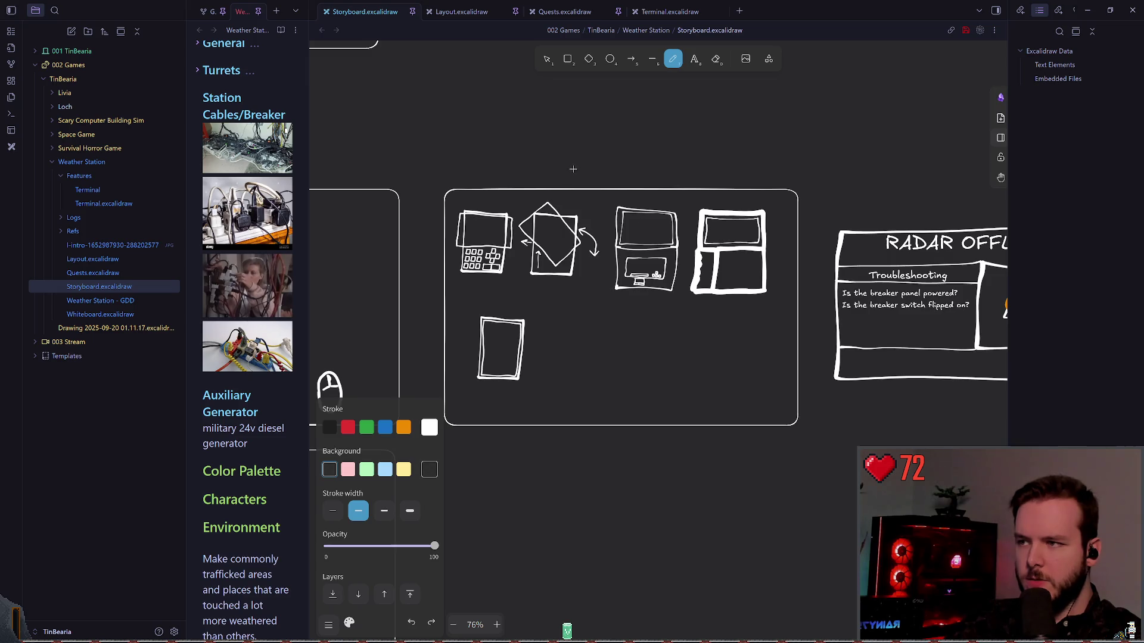
pyautogui.moveTo(673, 176)
pyautogui.mouseDown()
pyautogui.moveTo(724, 360)
pyautogui.moveTo(607, 179)
pyautogui.mouseUp()
pyautogui.hotkey('ctrl', 'z')
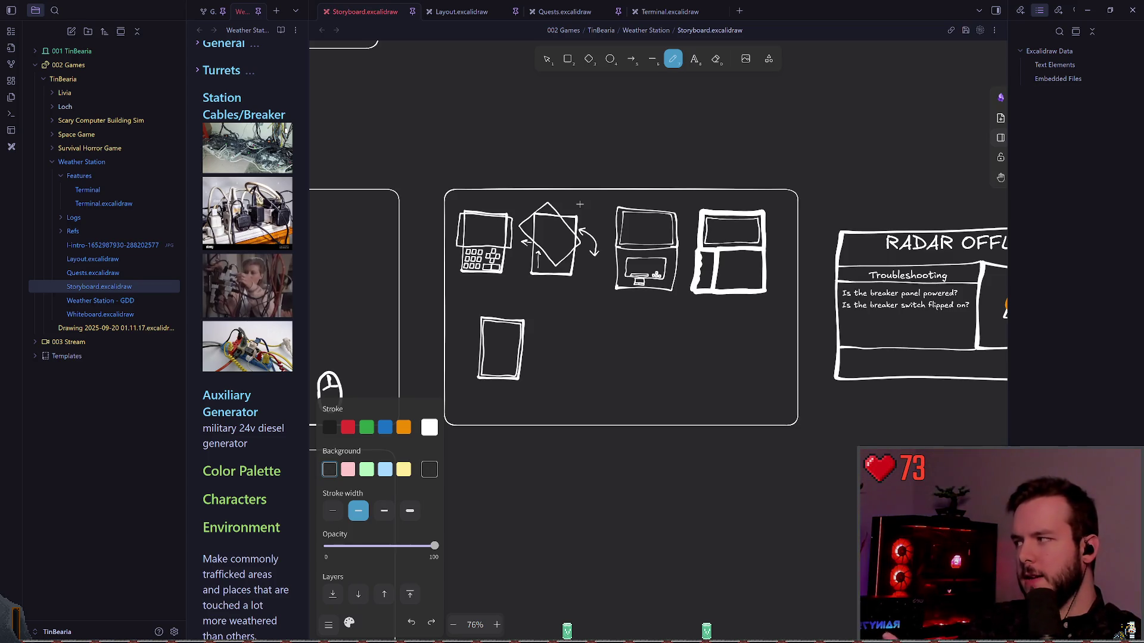
pyautogui.hotkey('alt', 'Tab')
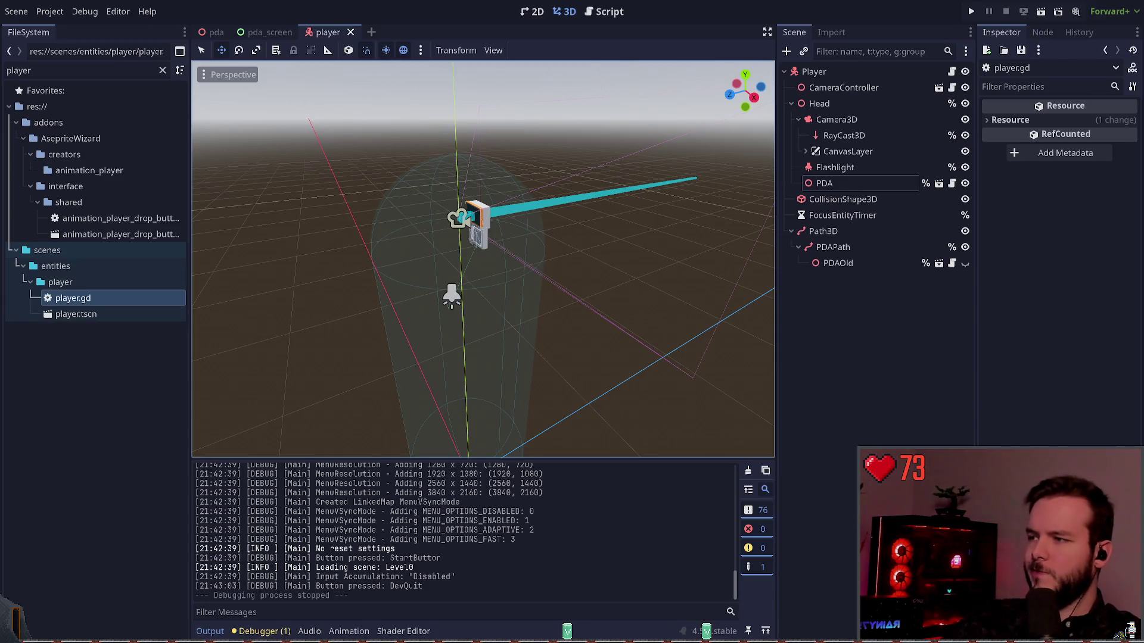
# Step: Toggle PDAOld's visibility off and back on, then save the player scene
pyautogui.click(965, 263)
pyautogui.click(965, 263)
pyautogui.hotkey('ctrl', 's')
# Step: Filter FileSystem for 'pda', open and inspect pda_old/pda.tscn, then close it
pyautogui.click(93, 71)
pyautogui.hotkey('ctrl', 'a')
pyautogui.write('pda')
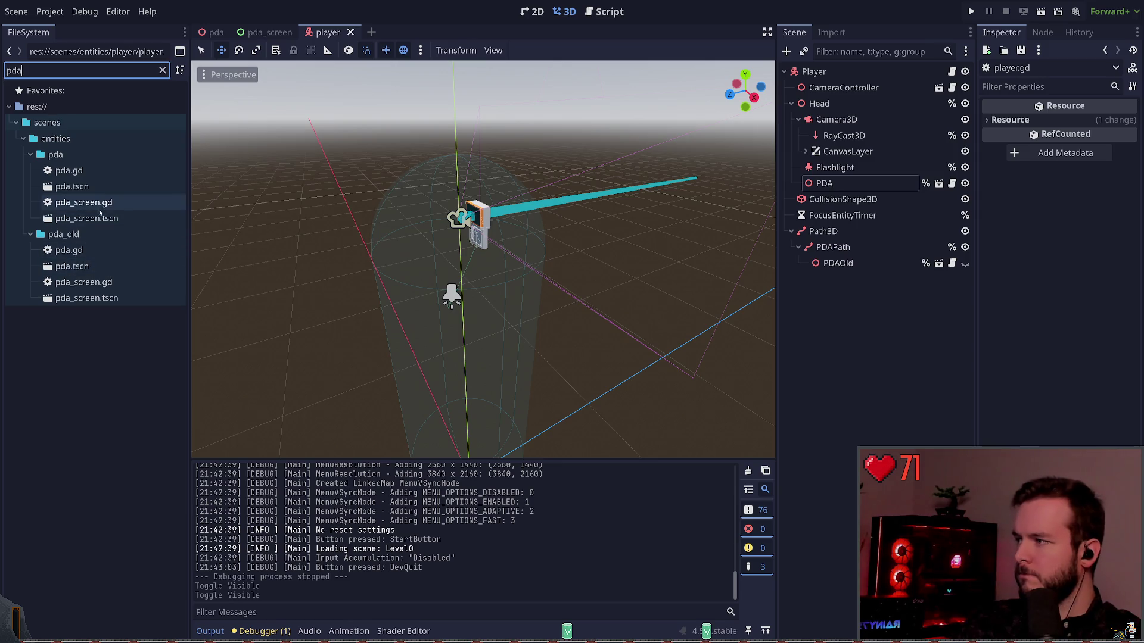
pyautogui.doubleClick(71, 266)
pyautogui.scroll(10, 483, 251)
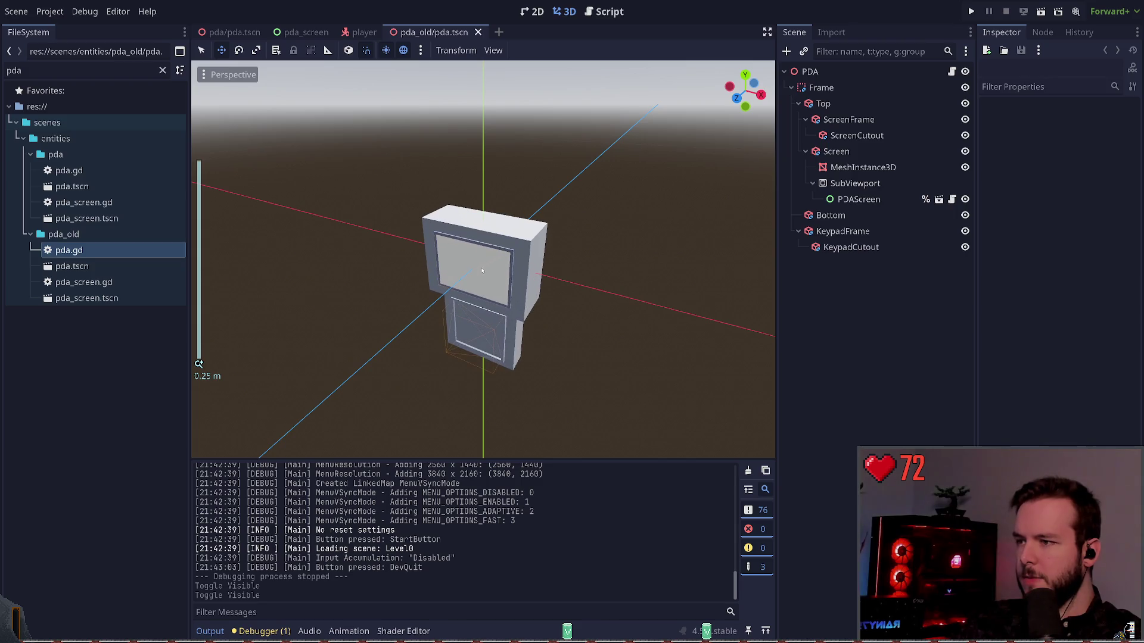
pyautogui.moveTo(483, 271)
pyautogui.mouseDown()
pyautogui.moveTo(518, 238)
pyautogui.moveTo(523, 216)
pyautogui.mouseUp()
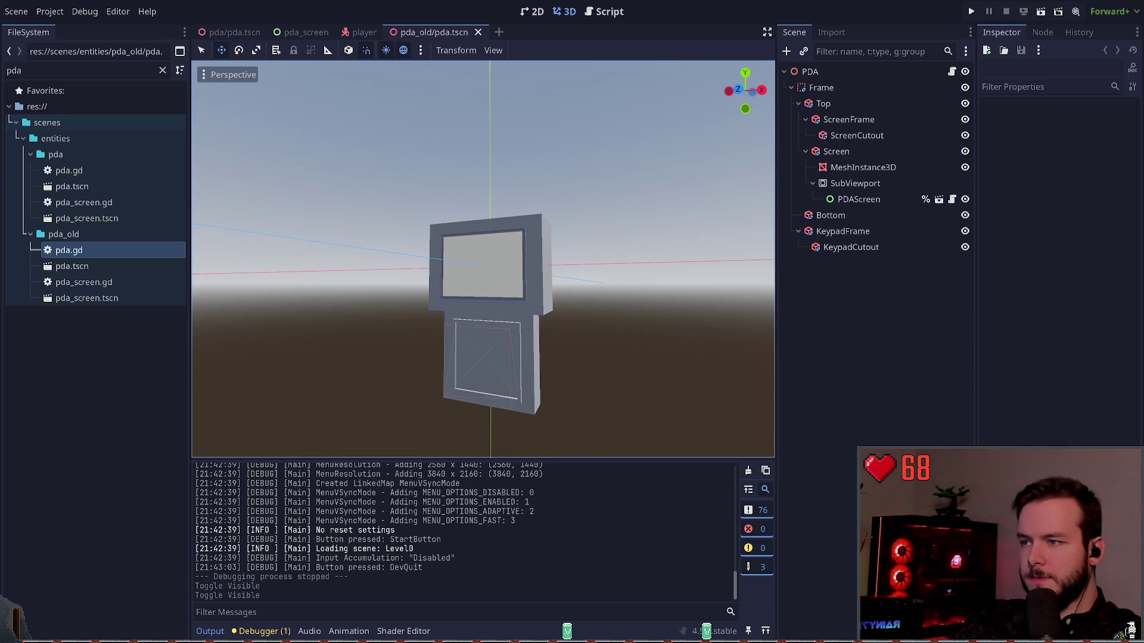
pyautogui.click(478, 32)
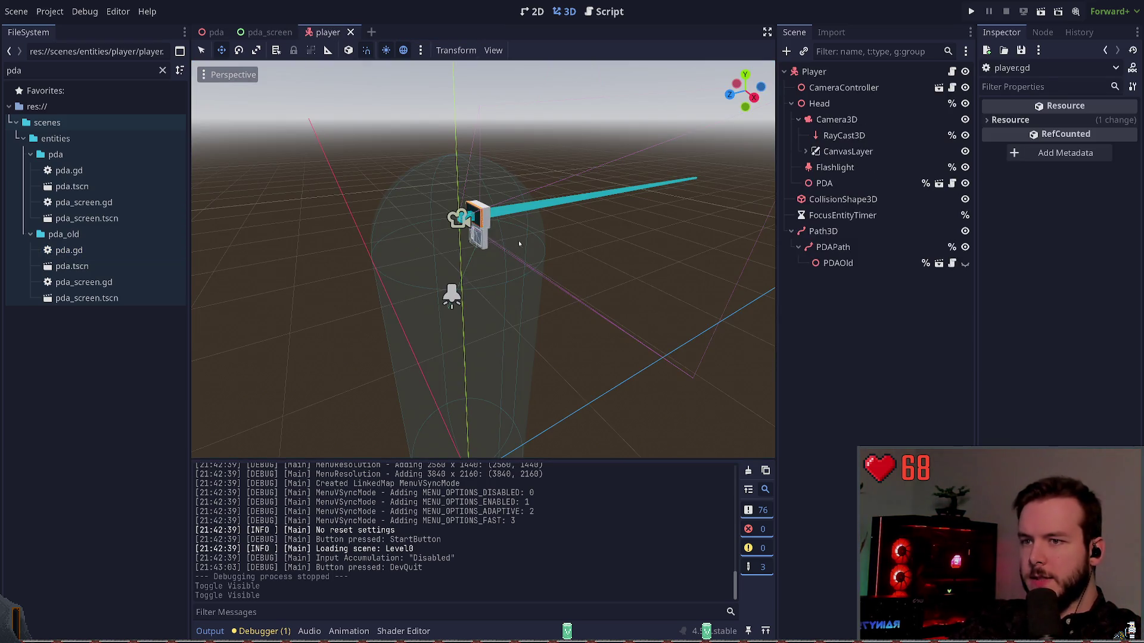
# Step: In the pda scene, inspect the screen mesh, SubViewport, and PDAScreen nodes, then select ScreenFrame
pyautogui.click(216, 33)
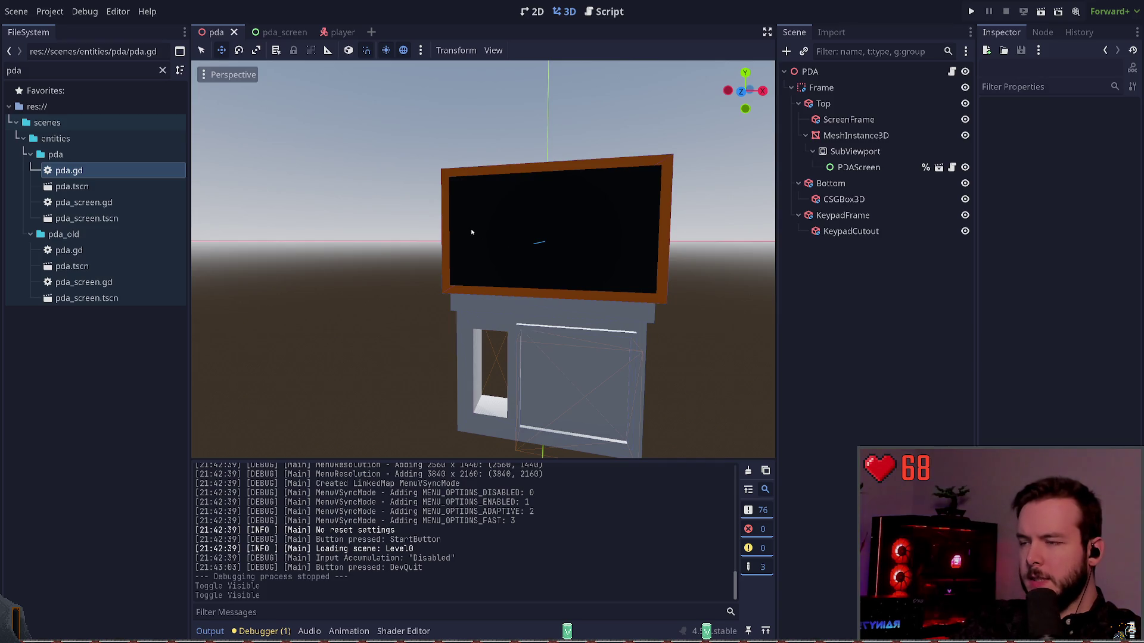
pyautogui.click(546, 236)
pyautogui.click(840, 306)
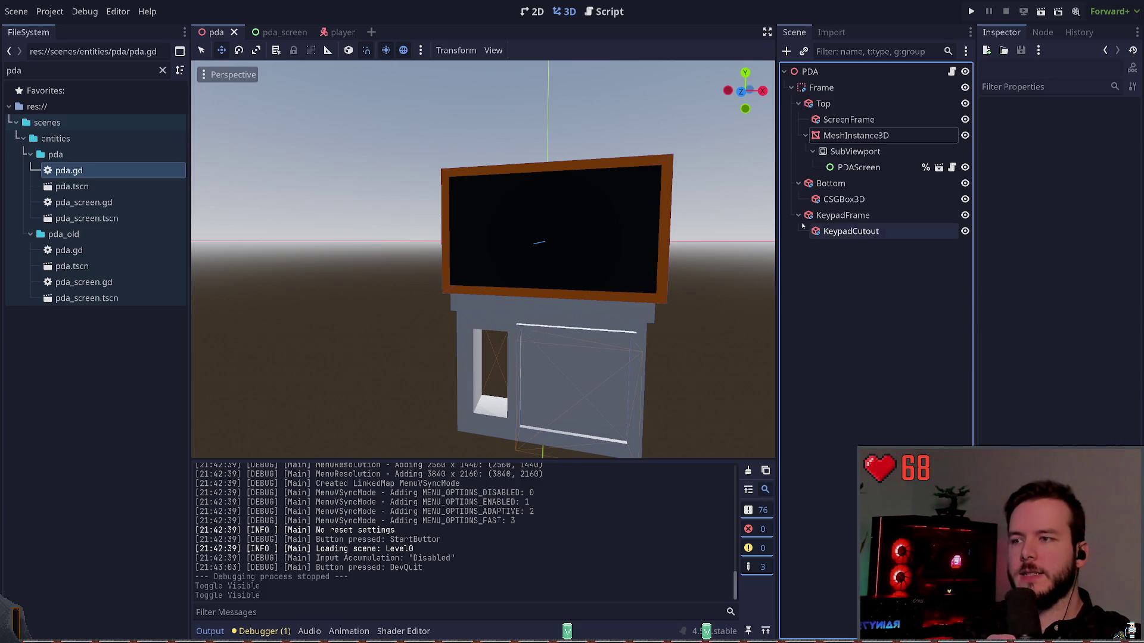
pyautogui.click(855, 151)
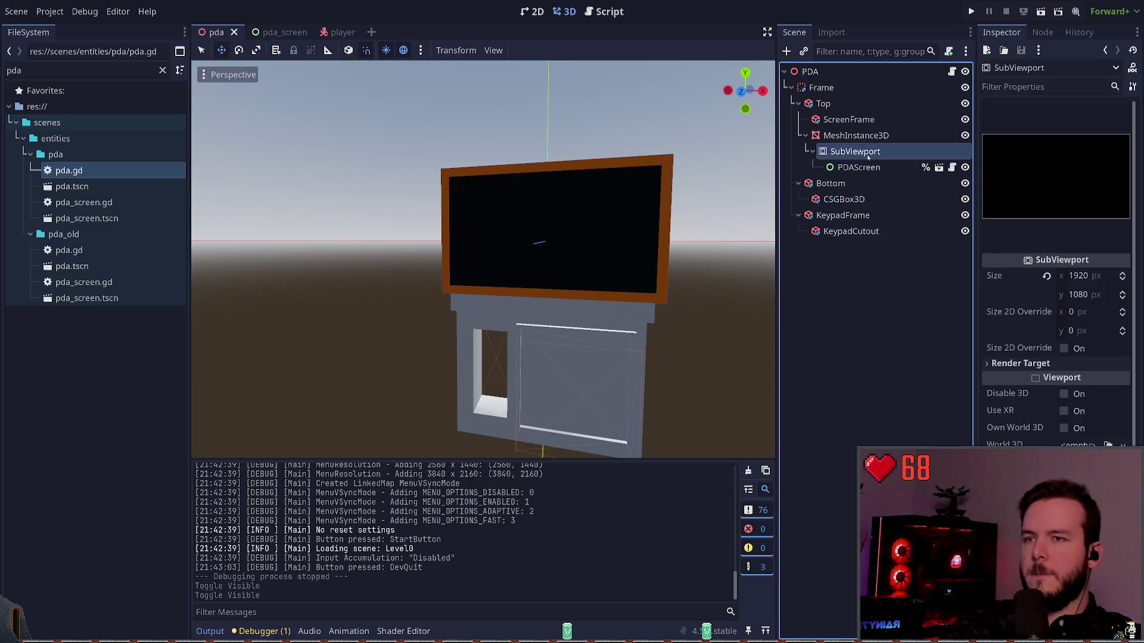
pyautogui.click(868, 137)
pyautogui.click(858, 168)
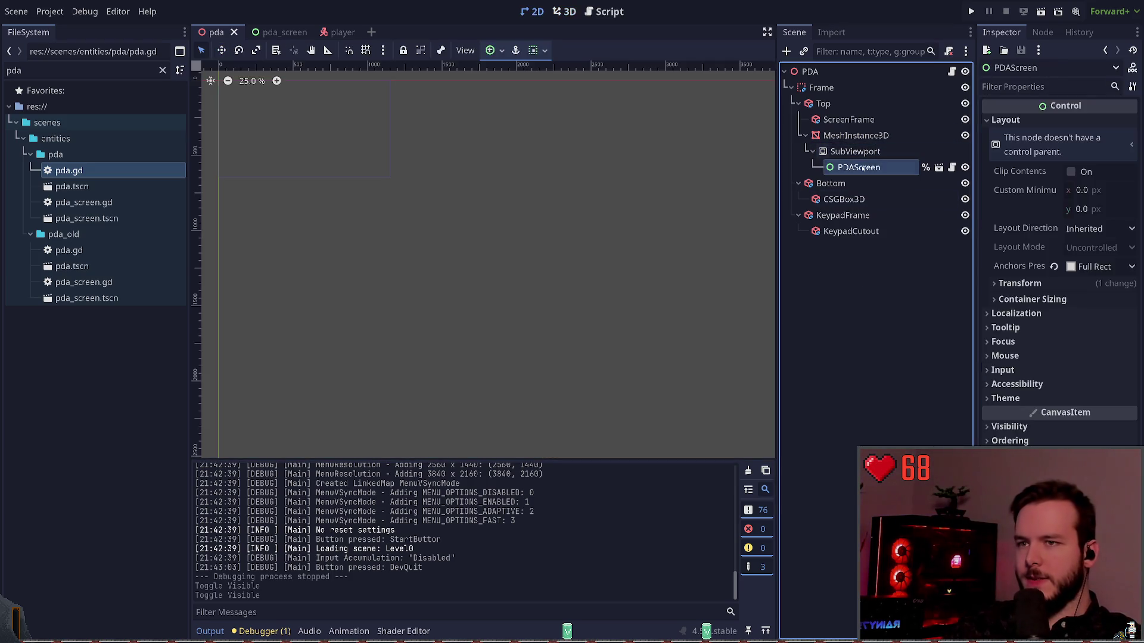
pyautogui.click(865, 136)
pyautogui.click(864, 120)
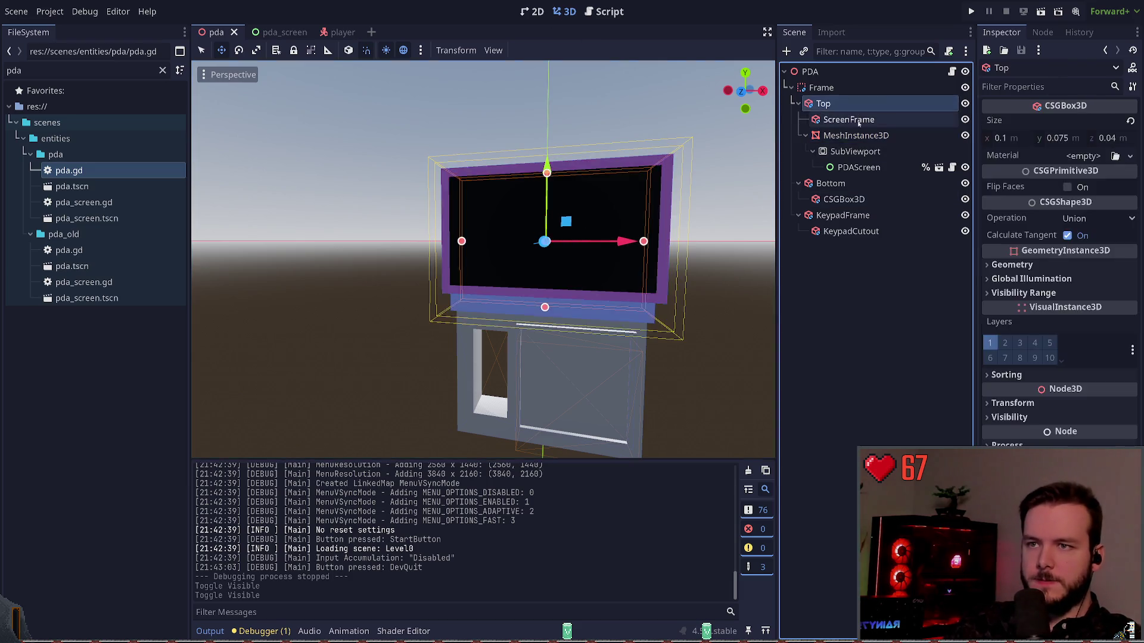
# Step: Set the ScreenFrame size to 0.1 × 0.065 m and save
pyautogui.click(1022, 138)
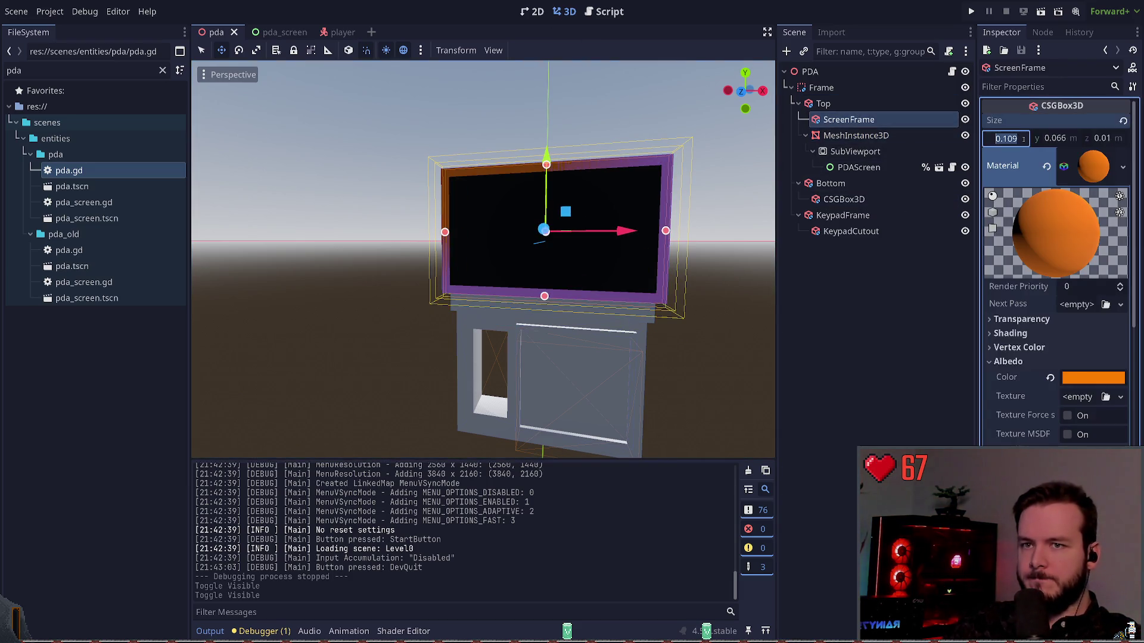
pyautogui.press('BackSpace')
pyautogui.press('BackSpace')
pyautogui.press('BackSpace')
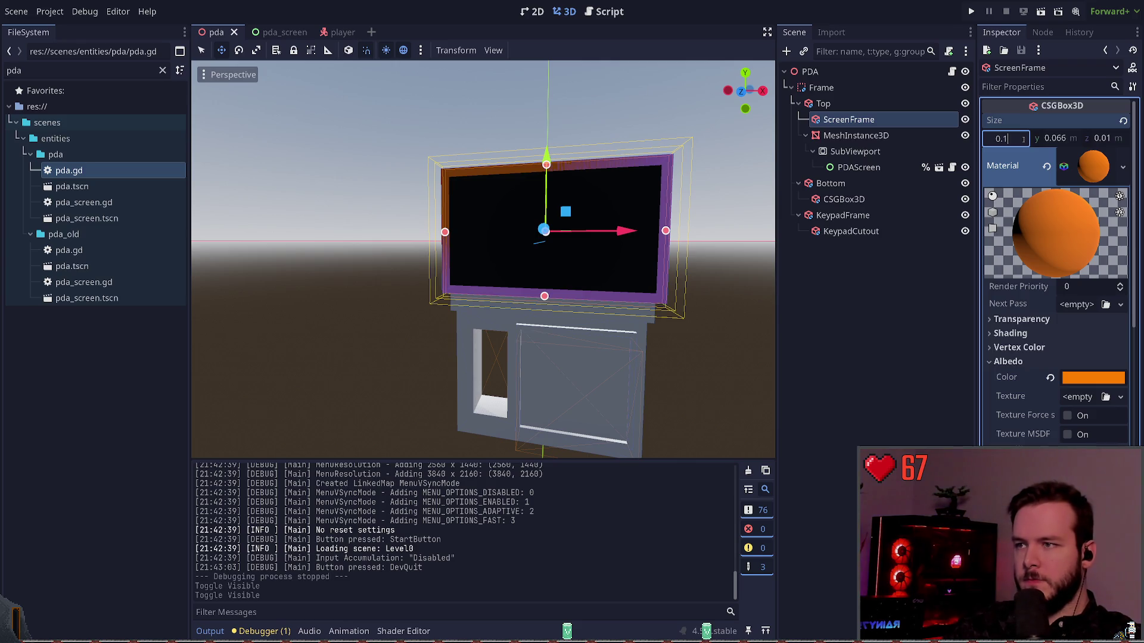
pyautogui.write('1')
pyautogui.press('Return')
pyautogui.hotkey('ctrl', 's')
pyautogui.click(1072, 140)
pyautogui.press('Return')
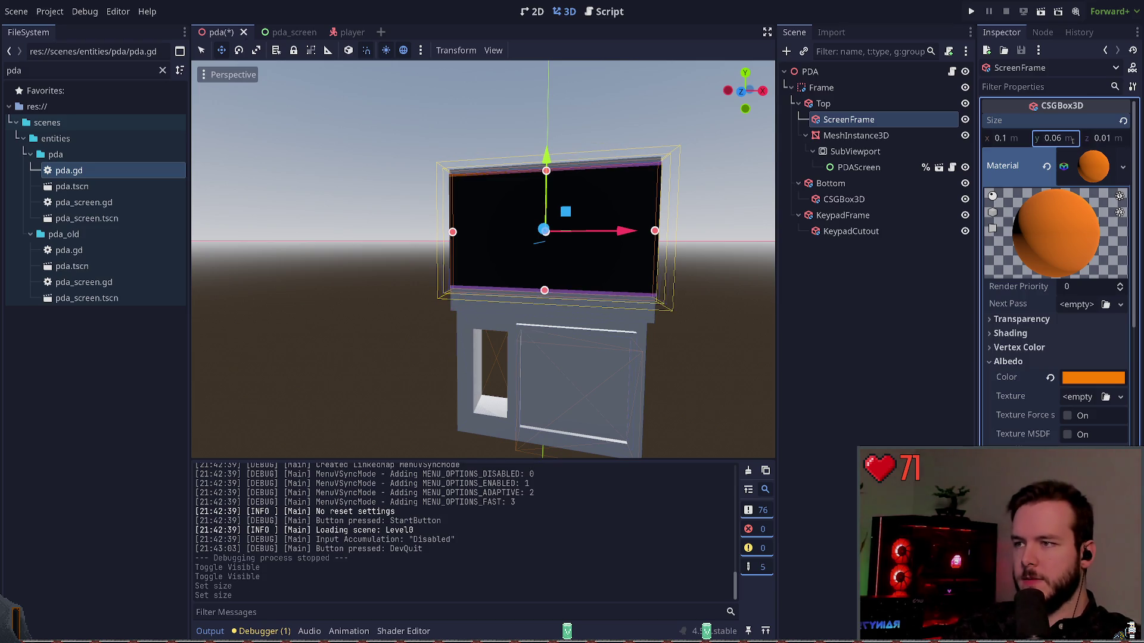
pyautogui.hotkey('ctrl', 'z')
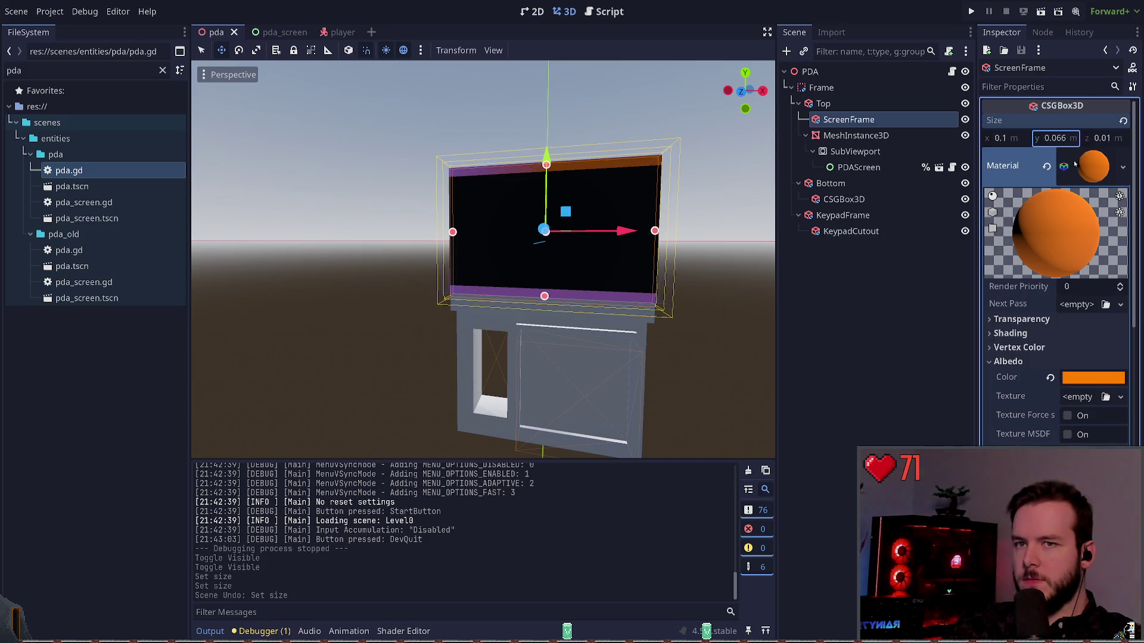
pyautogui.click(1075, 137)
pyautogui.write('0.065')
pyautogui.press('Return')
pyautogui.hotkey('ctrl', 's')
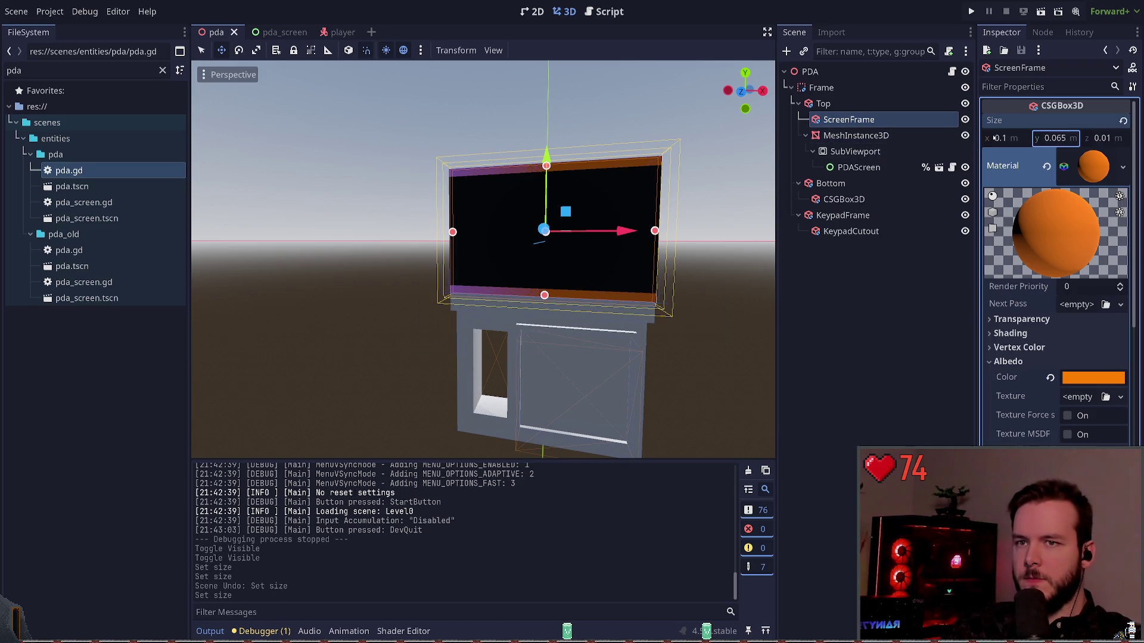
# Step: Set the MeshInstance3D screen mesh width to 0.095 m and save
pyautogui.click(856, 136)
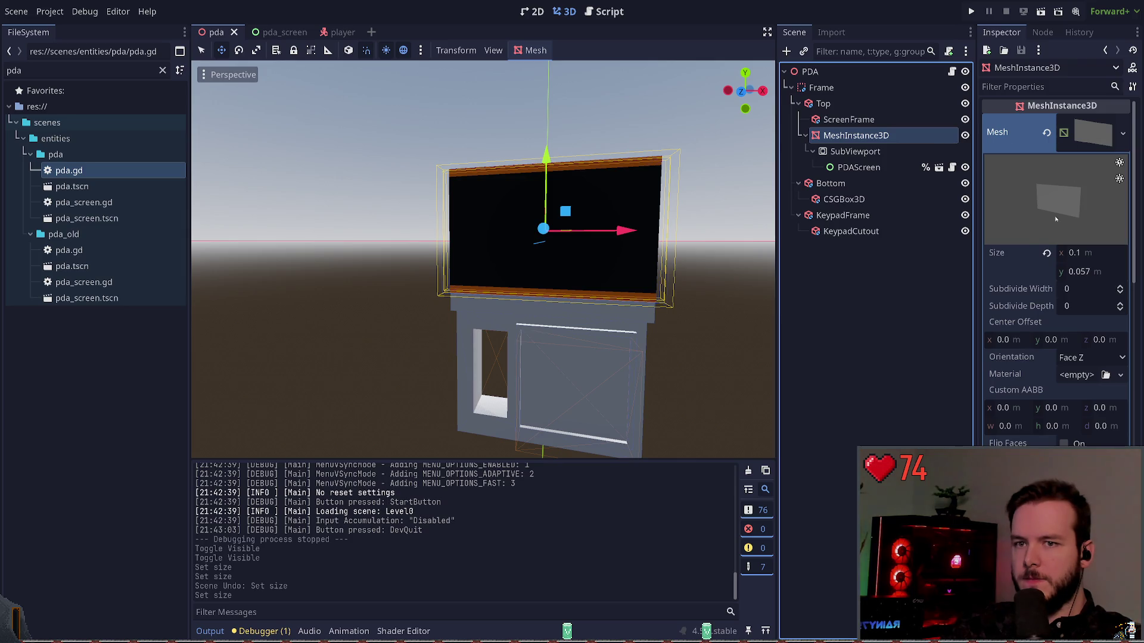
pyautogui.click(848, 119)
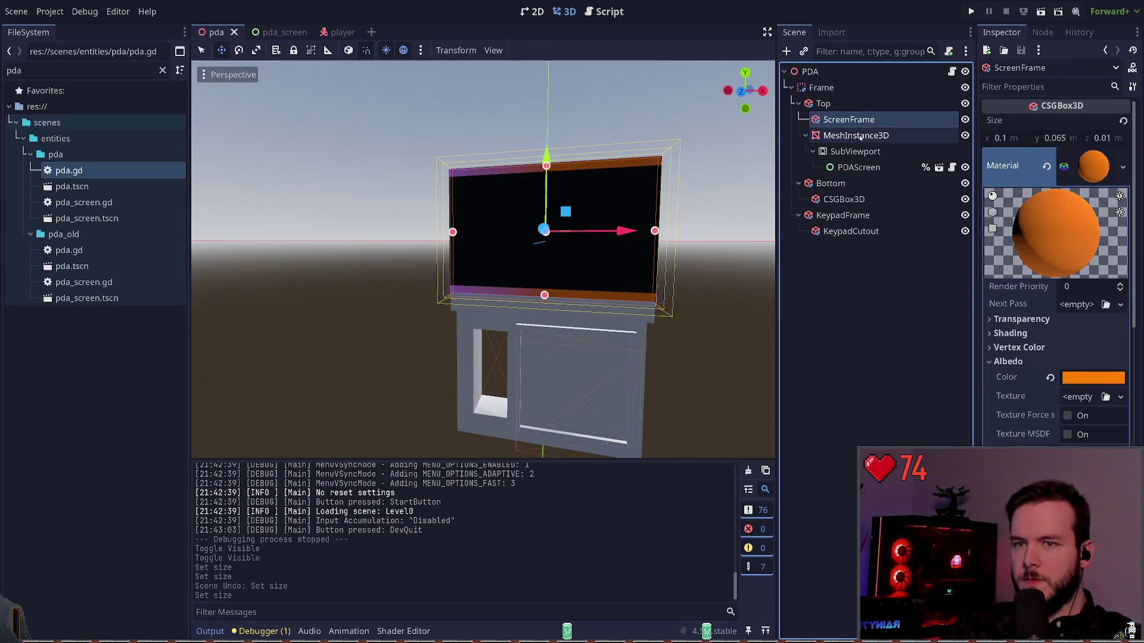
pyautogui.click(859, 136)
pyautogui.click(1102, 255)
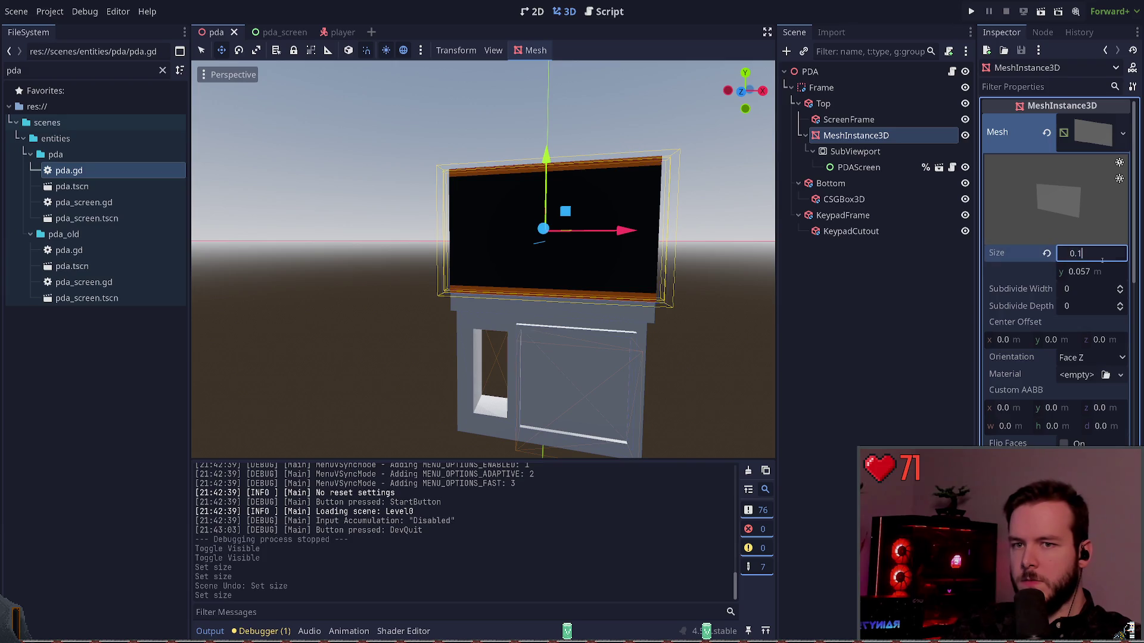
pyautogui.write('0.095')
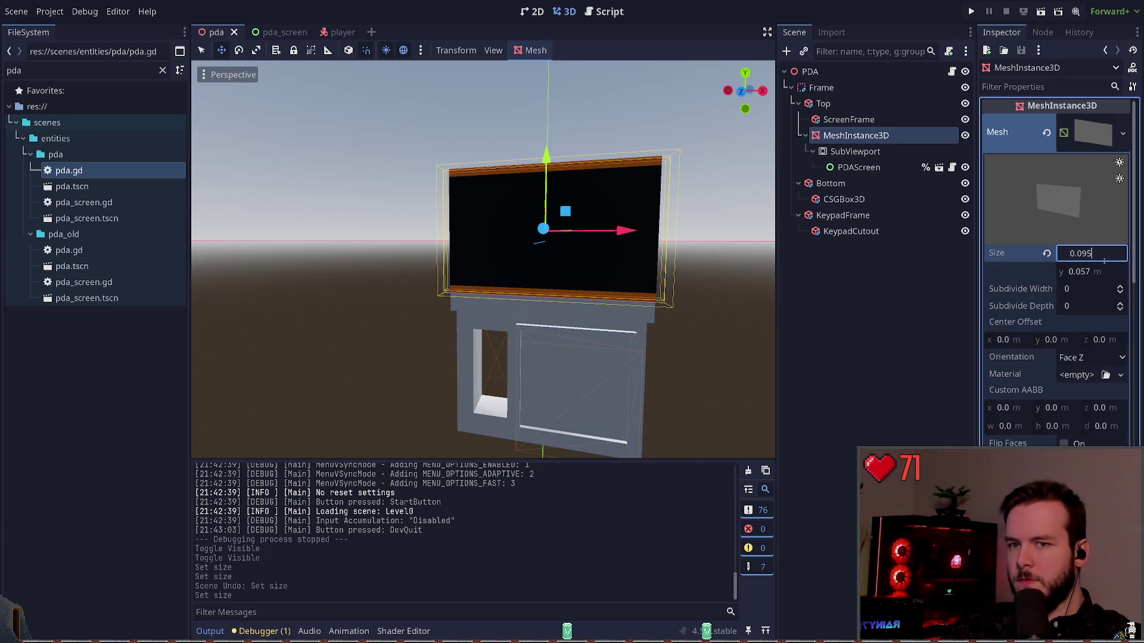
pyautogui.press('Return')
pyautogui.hotkey('ctrl', 's')
# Step: Set the screen mesh height to 0.06 m and save the pda scene
pyautogui.click(1106, 273)
pyautogui.press('Return')
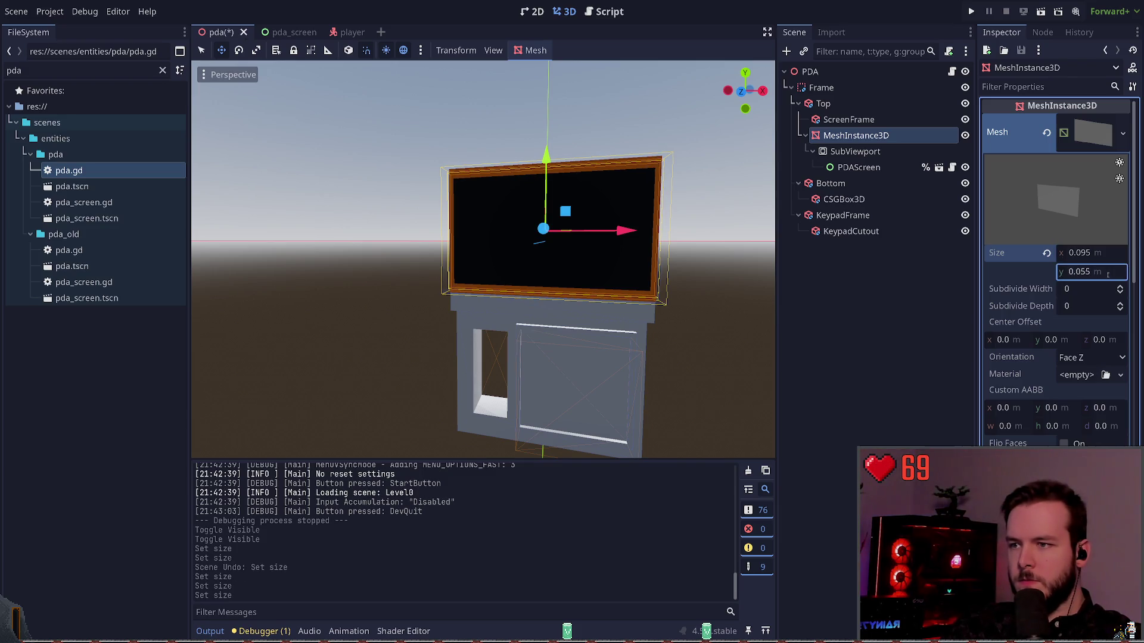
pyautogui.hotkey('ctrl', 'z')
pyautogui.click(848, 120)
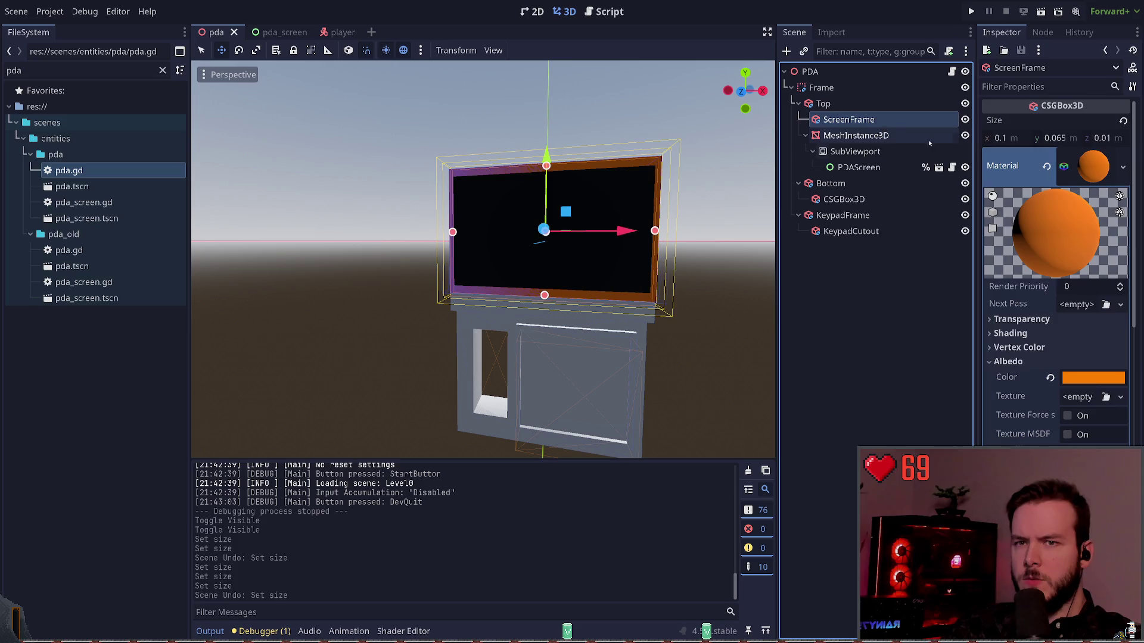
pyautogui.press('Down')
pyautogui.click(1101, 272)
pyautogui.write('0.06')
pyautogui.press('Return')
pyautogui.click(862, 333)
pyautogui.hotkey('ctrl', 's')
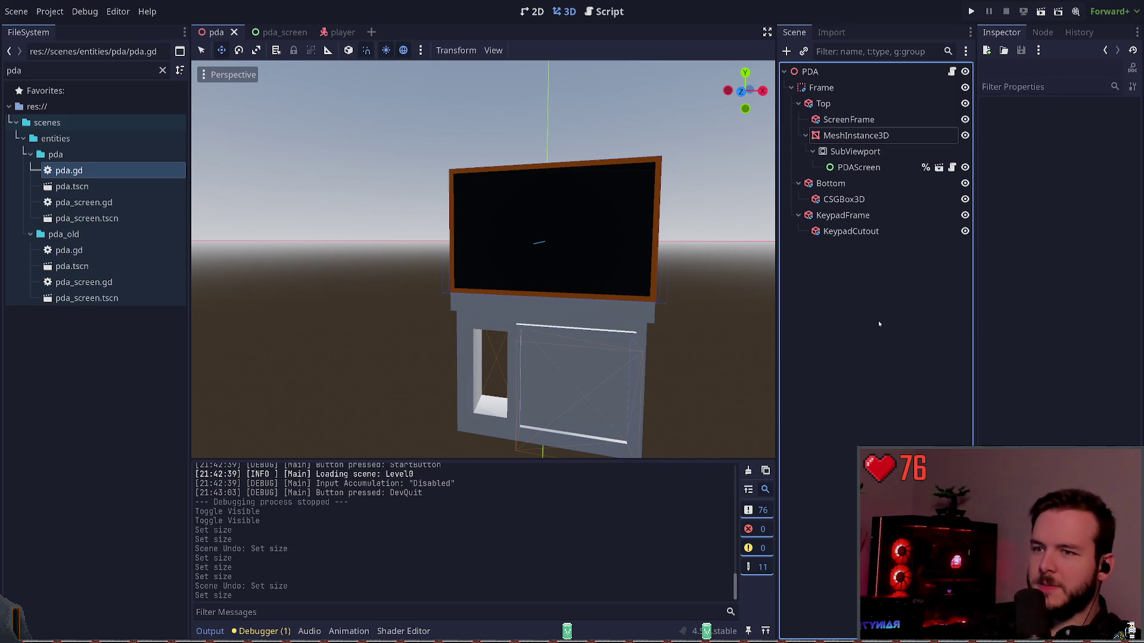
# Step: Compare the sizes of the screen mesh, SubViewport, ScreenFrame, and Top box
pyautogui.click(857, 135)
pyautogui.click(862, 156)
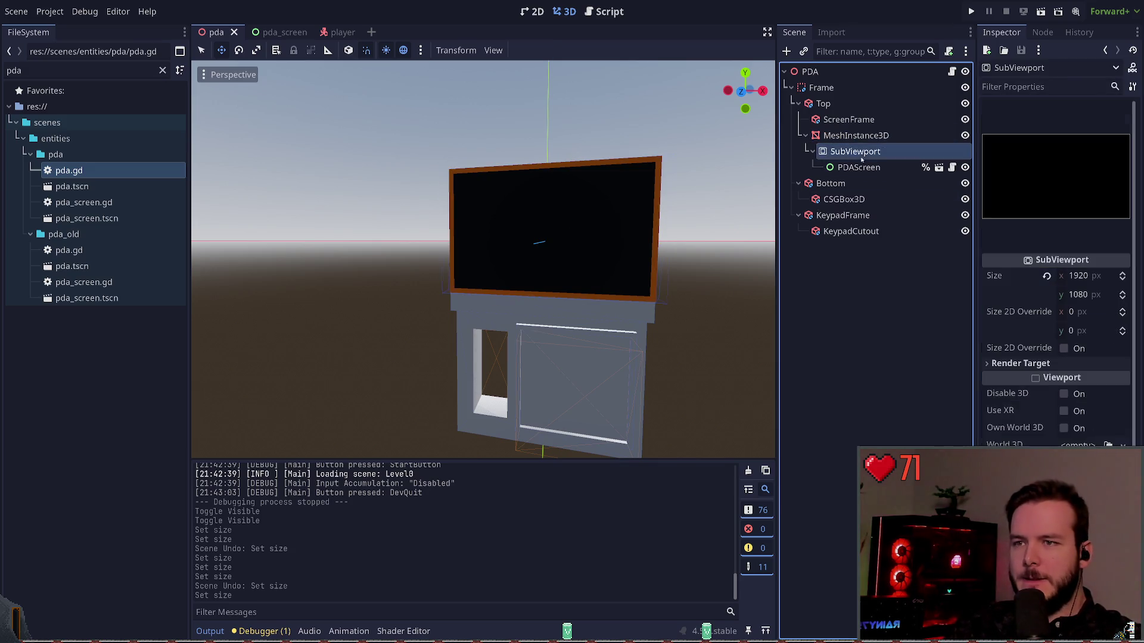
pyautogui.click(852, 119)
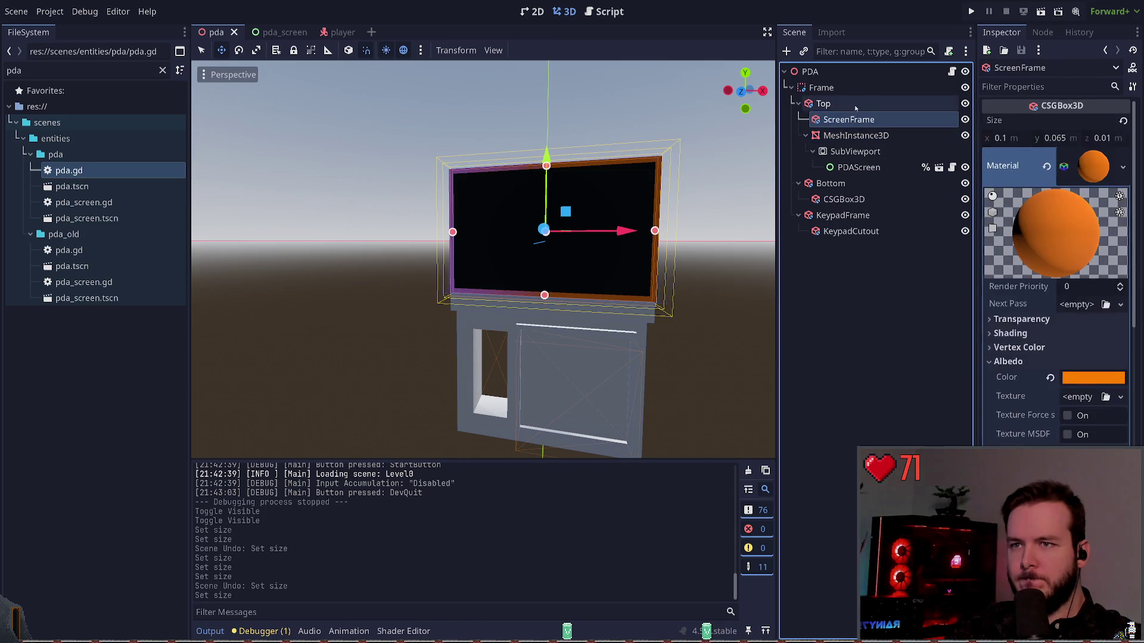
pyautogui.click(855, 105)
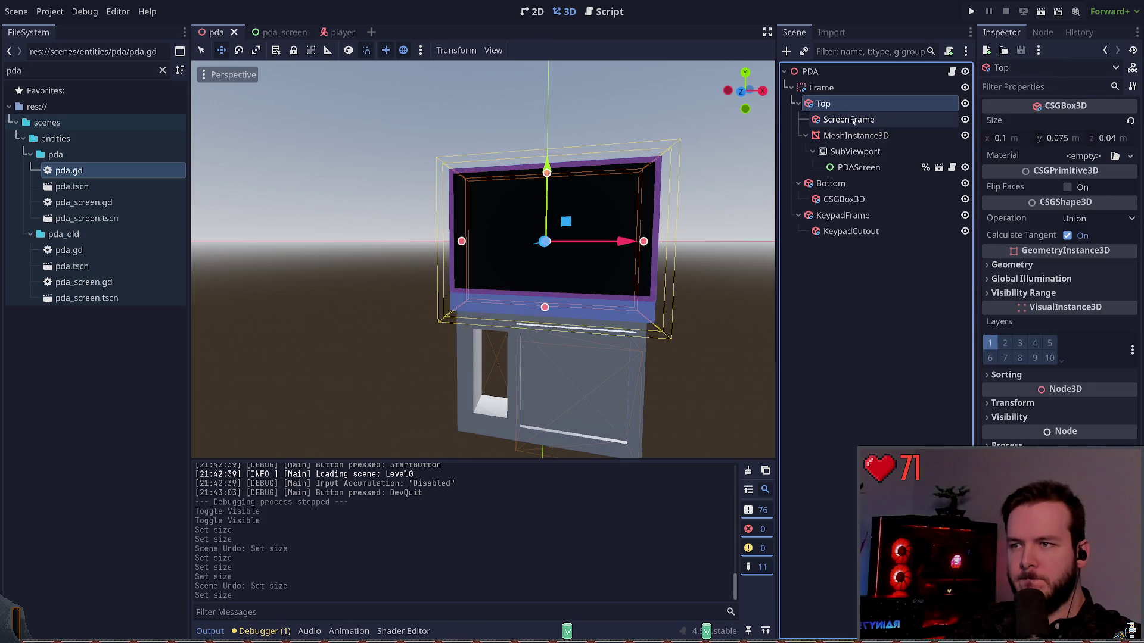
pyautogui.click(852, 283)
pyautogui.click(840, 120)
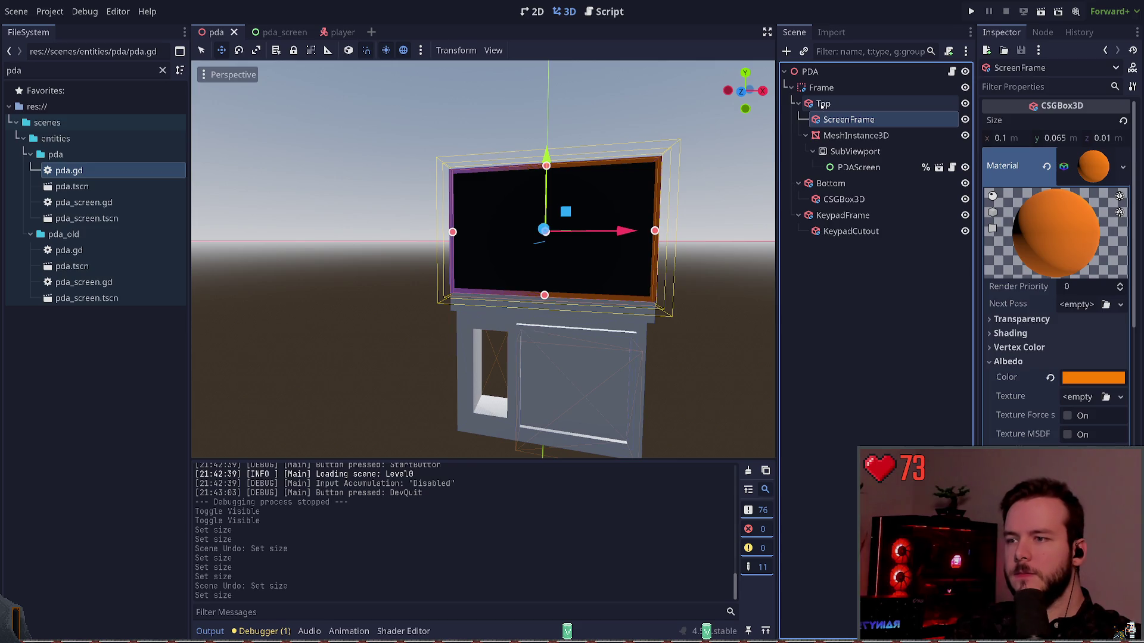
pyautogui.click(822, 104)
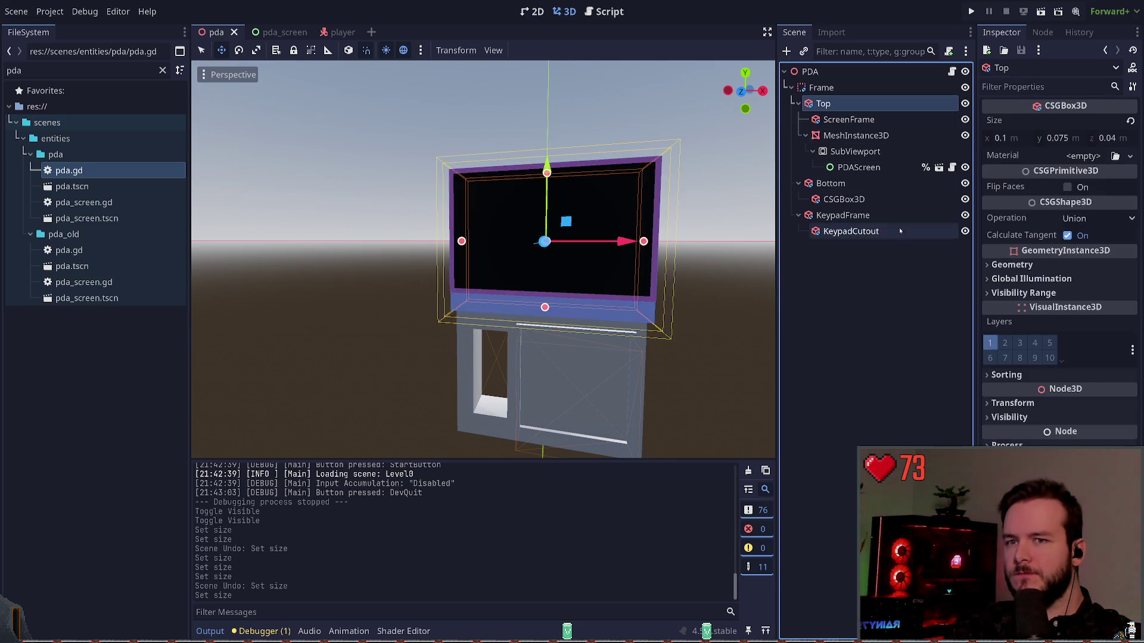
pyautogui.click(848, 120)
pyautogui.click(856, 135)
pyautogui.click(849, 279)
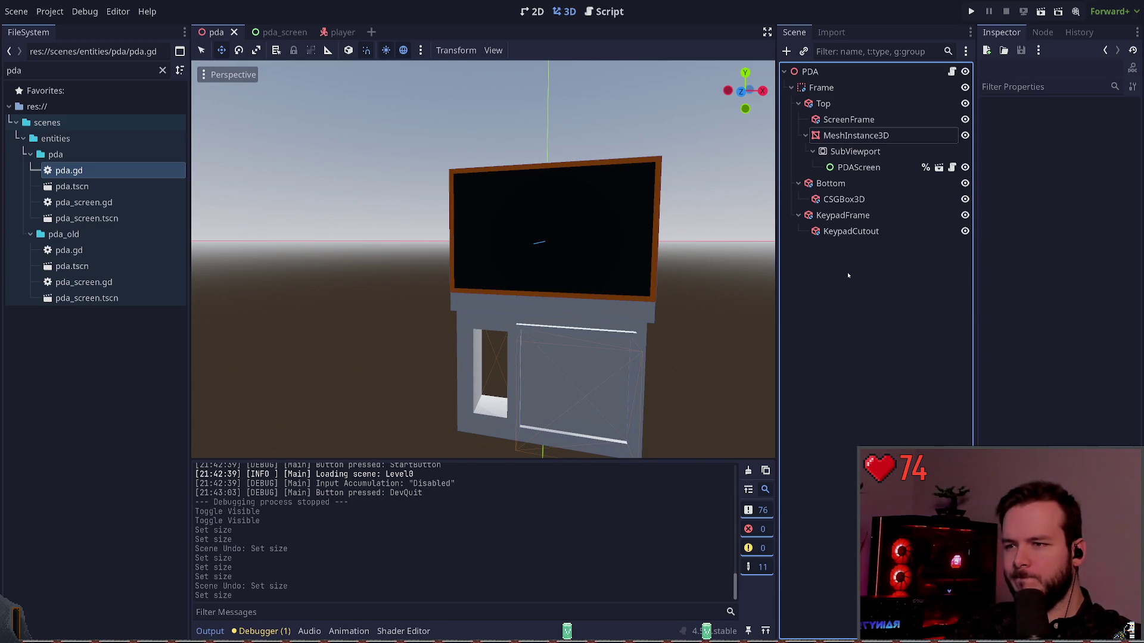
pyautogui.click(849, 120)
# Step: Try a 0.095 m ScreenFrame width, revert it, and save
pyautogui.click(1007, 138)
pyautogui.write('0.')
pyautogui.press('BackSpace')
pyautogui.write('095')
pyautogui.press('Return')
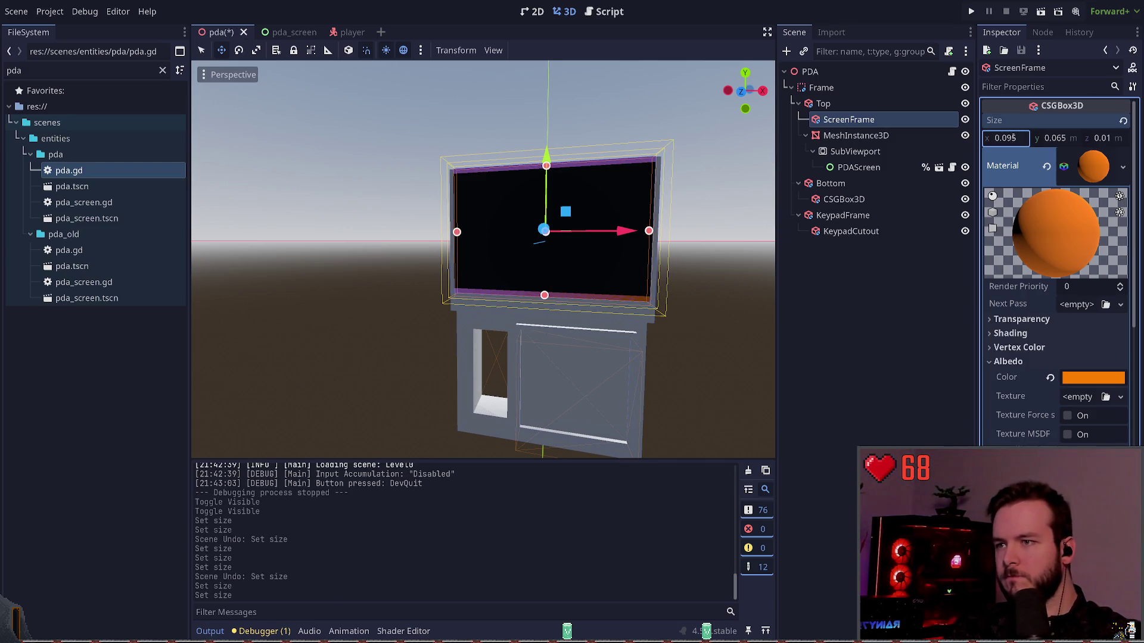
pyautogui.hotkey('ctrl', 'z')
pyautogui.hotkey('ctrl', 's')
# Step: Set the screen mesh width to 0.09 m, save, and run the project
pyautogui.click(860, 141)
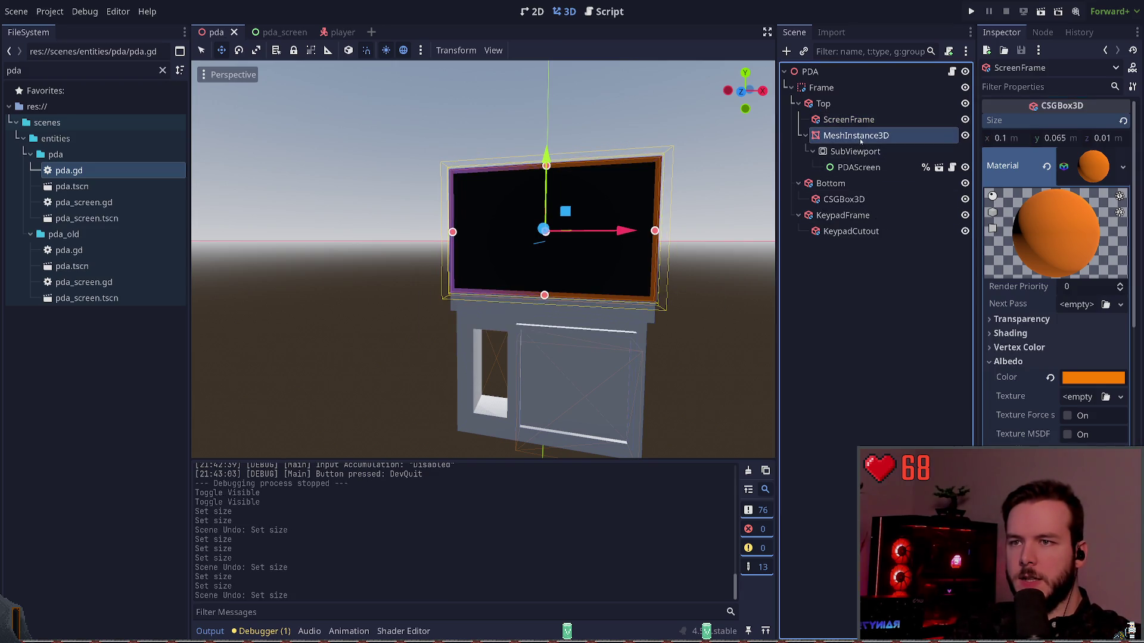
pyautogui.click(1115, 255)
pyautogui.write('0.09')
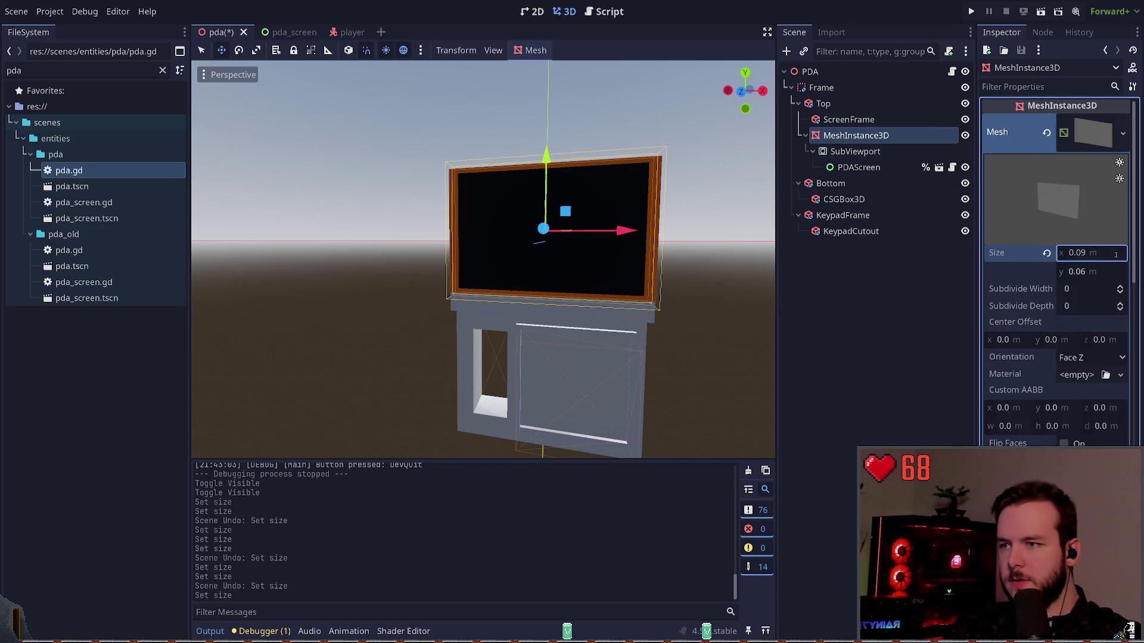
pyautogui.press('Return')
pyautogui.click(831, 322)
pyautogui.hotkey('ctrl', 's')
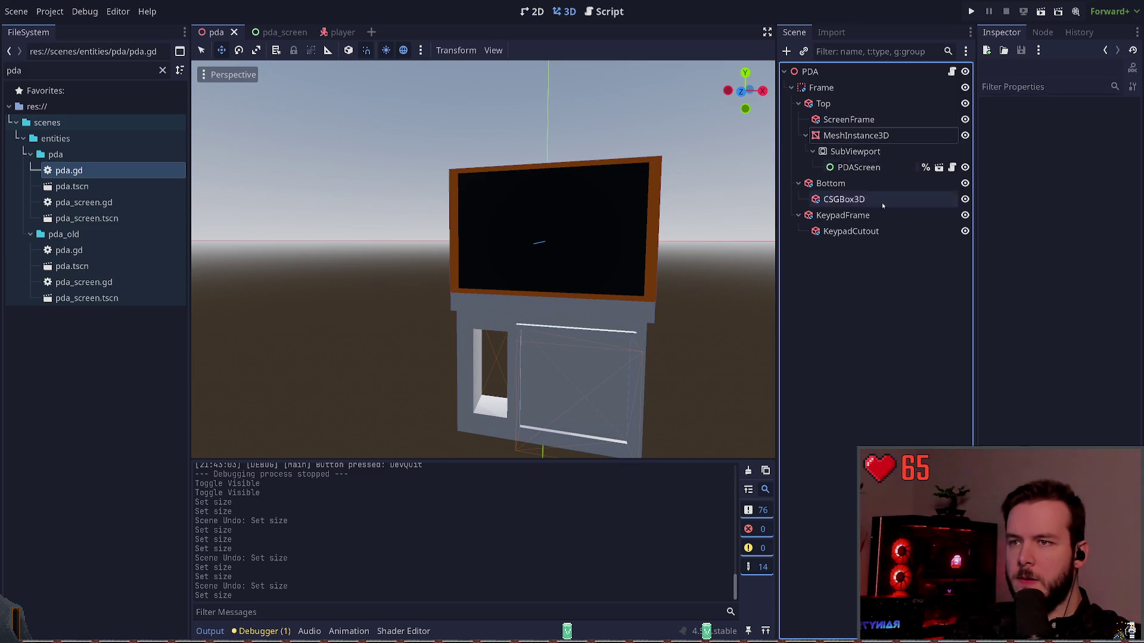
pyautogui.click(855, 135)
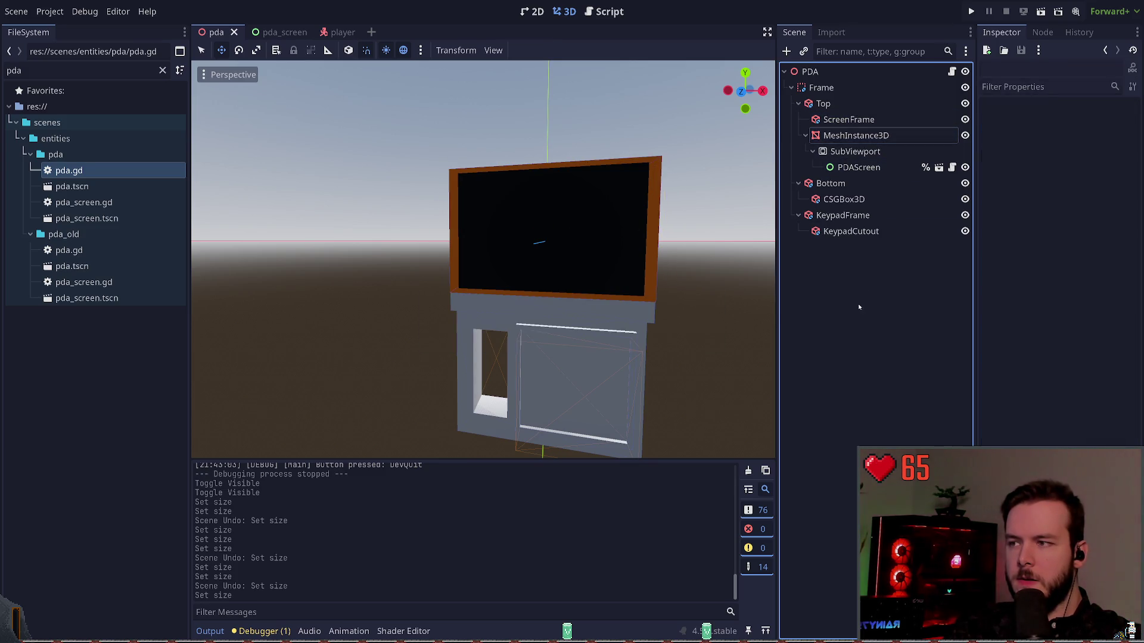
pyautogui.click(971, 12)
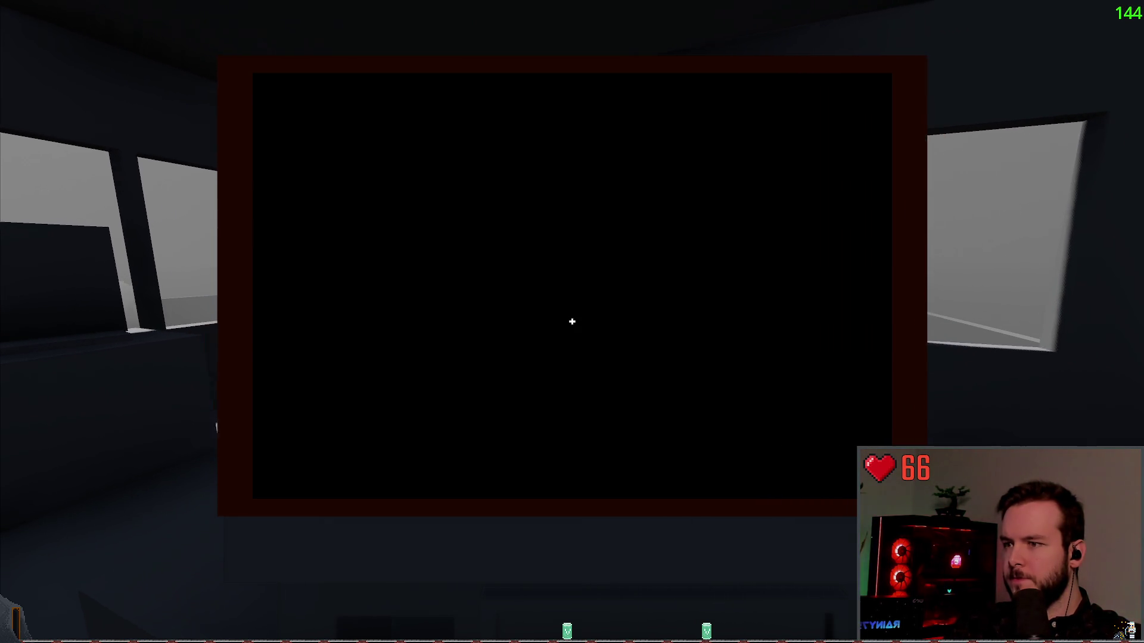
# Step: Dev Quit the game, show PDAScreen's 2D layout, then switch to the Obsidian storyboard
pyautogui.press('Escape')
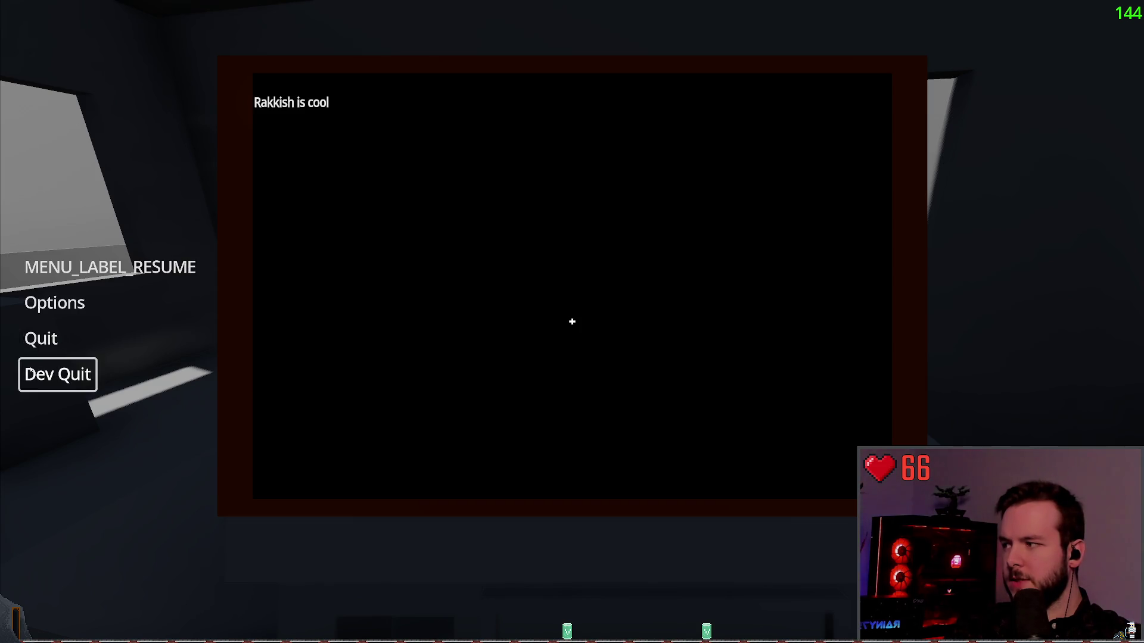
pyautogui.click(40, 373)
pyautogui.click(895, 170)
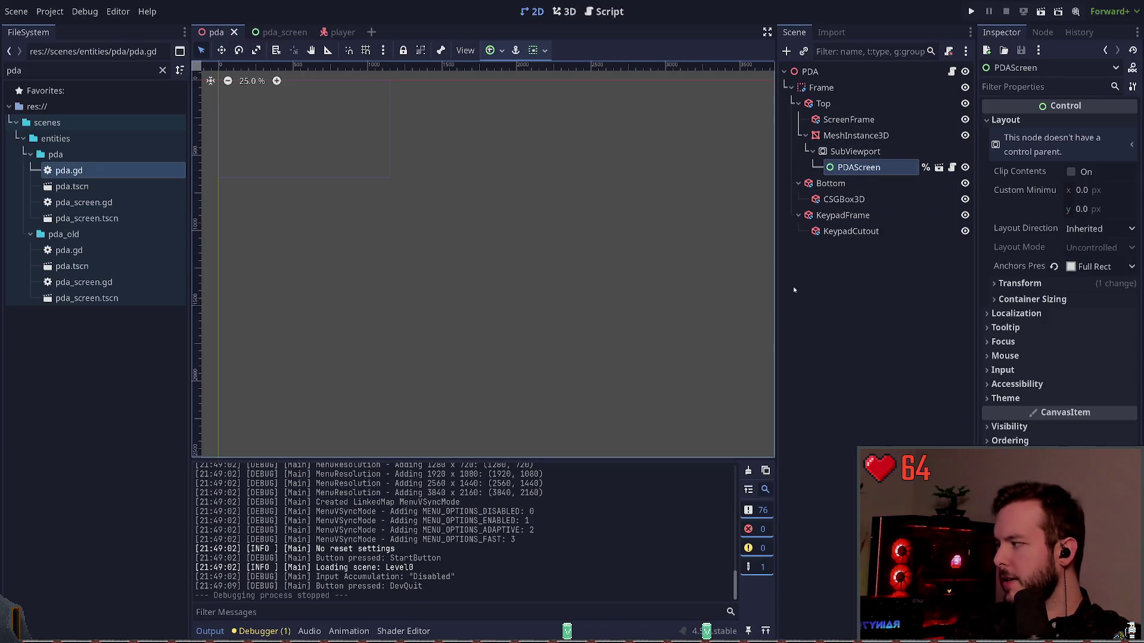
pyautogui.hotkey('alt', 'Tab')
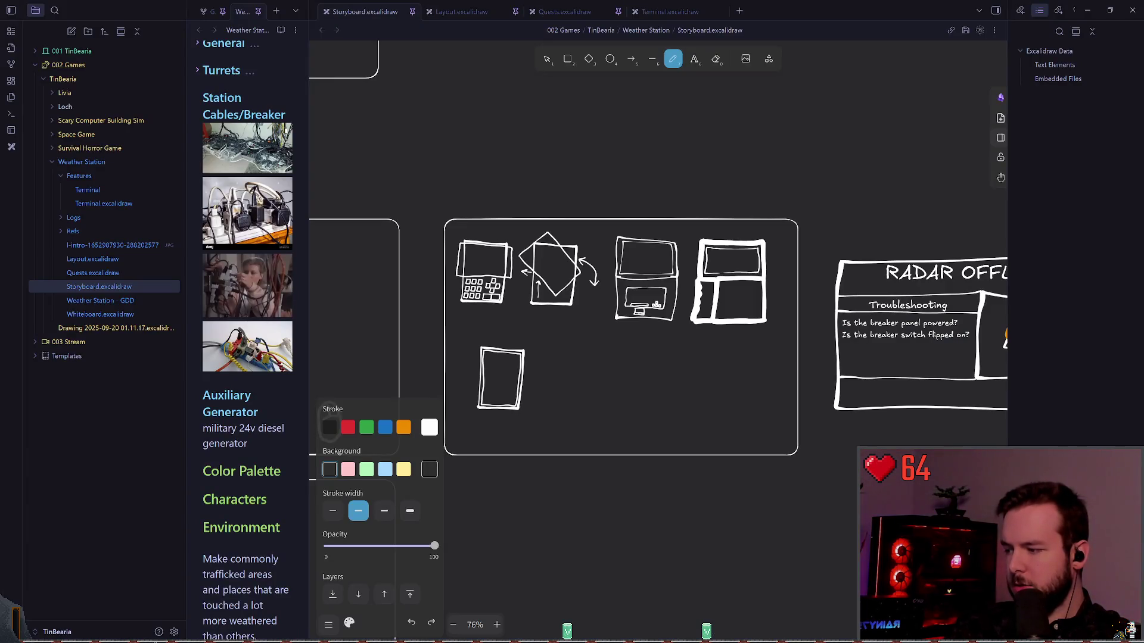
pyautogui.scroll(-5, 529, 355)
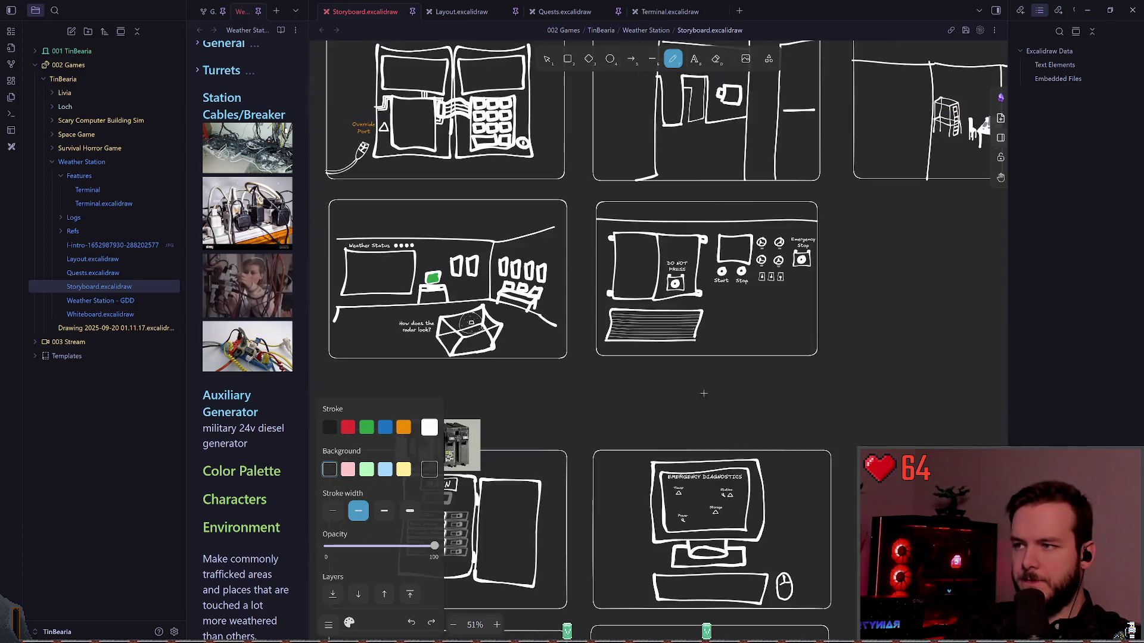
pyautogui.scroll(4, 508, 304)
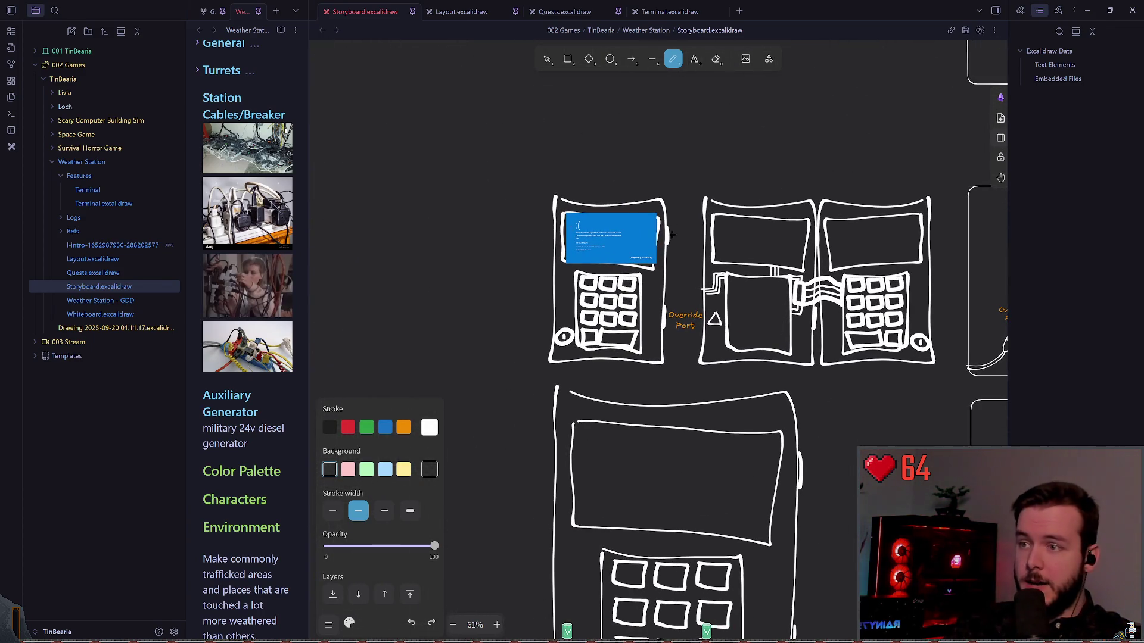
pyautogui.hscroll(3, 671, 234)
pyautogui.hscroll(3, 661, 279)
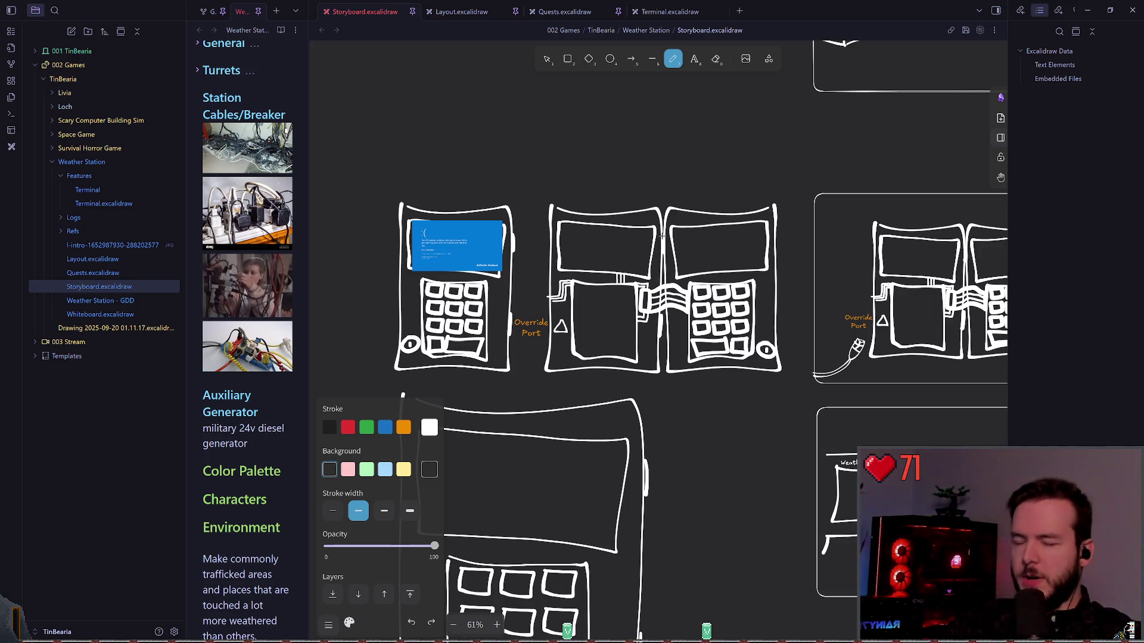
pyautogui.scroll(-2, 620, 146)
pyautogui.hscroll(2, 619, 146)
pyautogui.hscroll(-3, 503, 190)
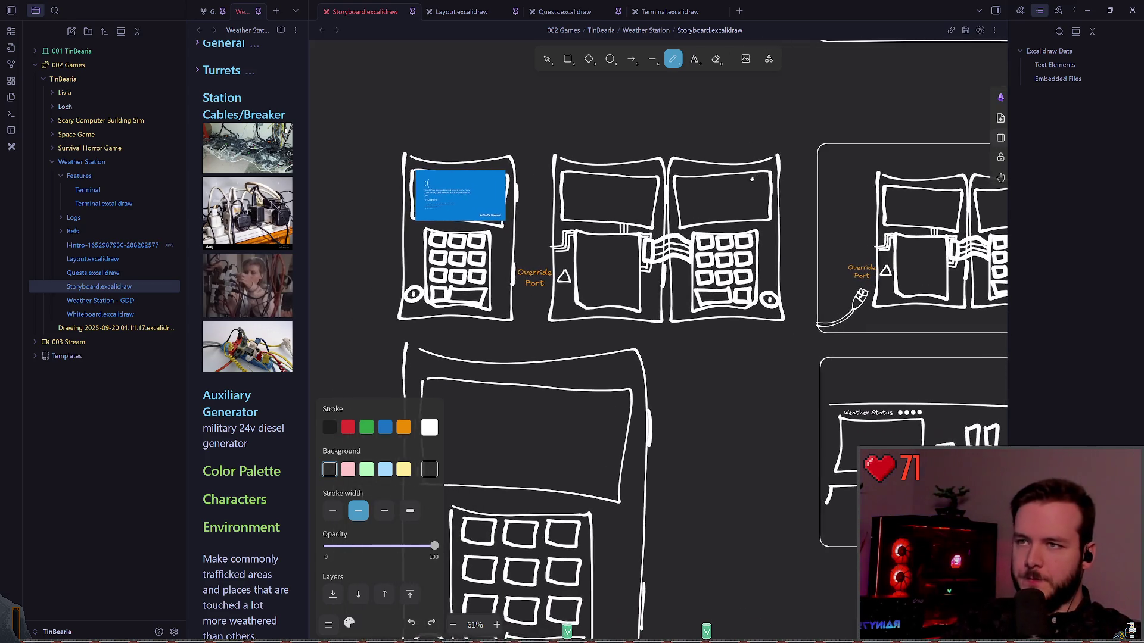
pyautogui.scroll(4, 503, 191)
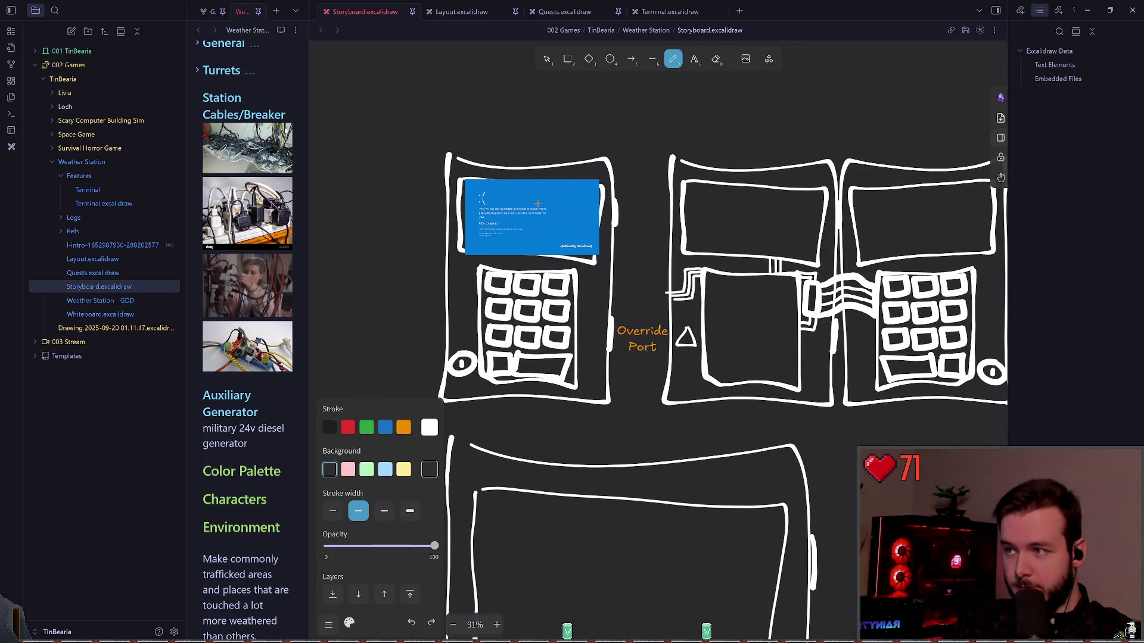
pyautogui.scroll(1, 674, 275)
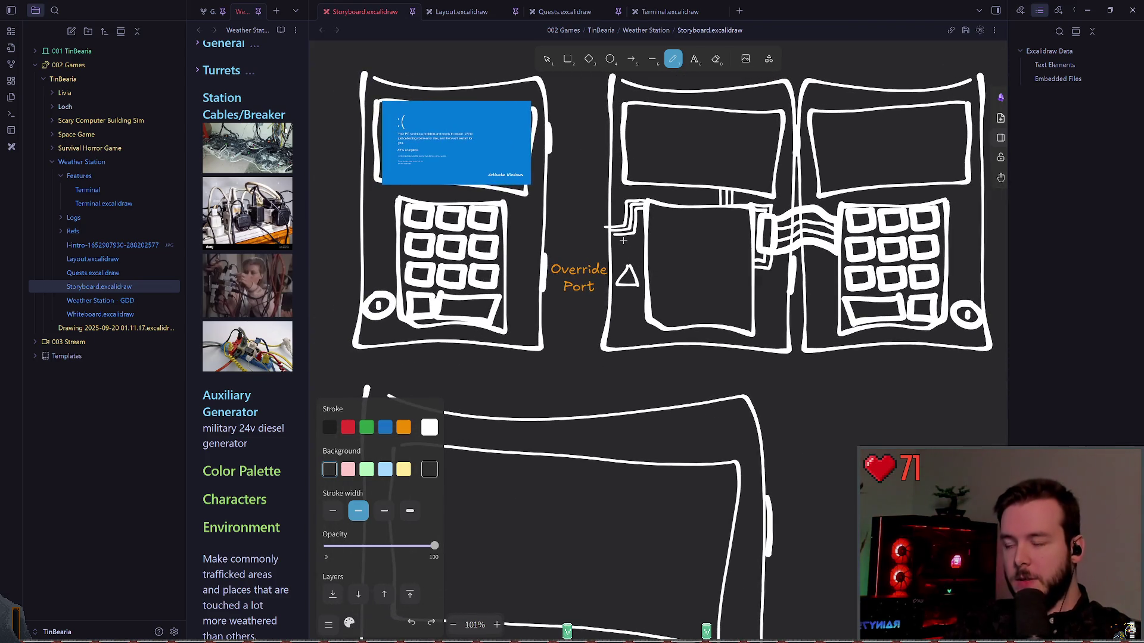
pyautogui.moveTo(635, 253); pyautogui.dragTo(650, 275)
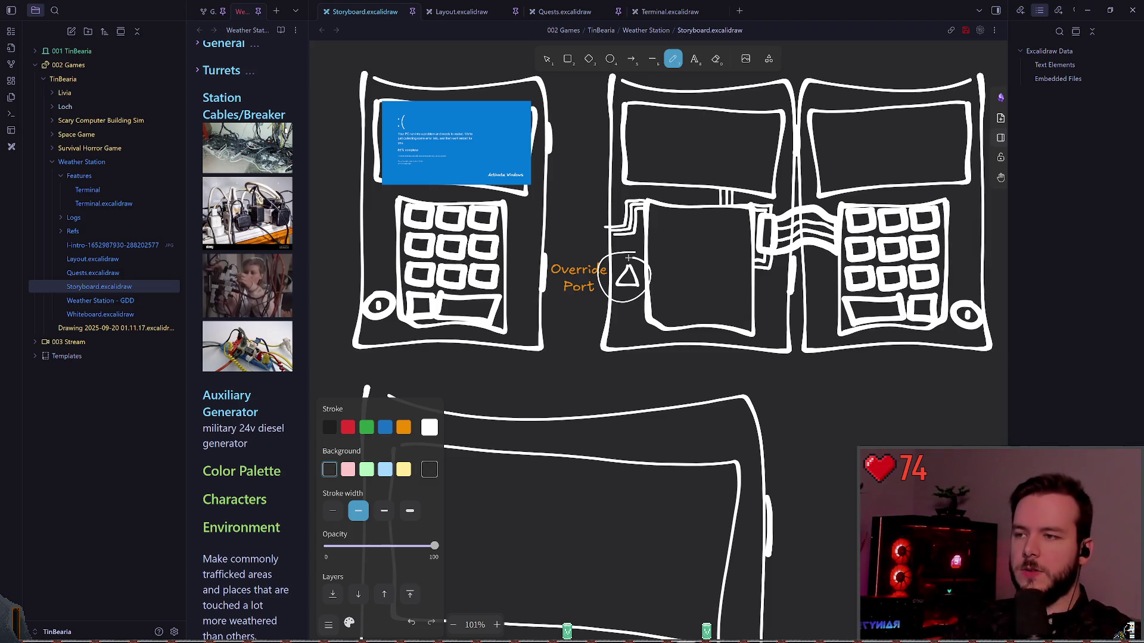
pyautogui.hotkey('ctrl', 'z')
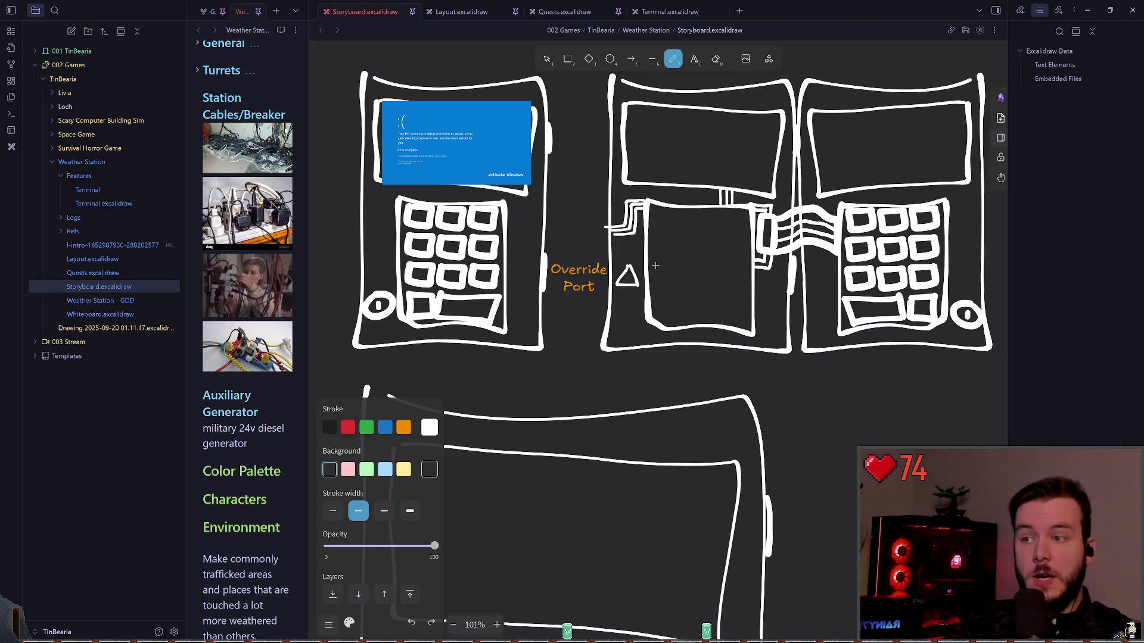
pyautogui.keyDown('ctrl'); pyautogui.scroll(-1, 655, 266); pyautogui.keyUp('ctrl')
pyautogui.hscroll(10, 655, 266)
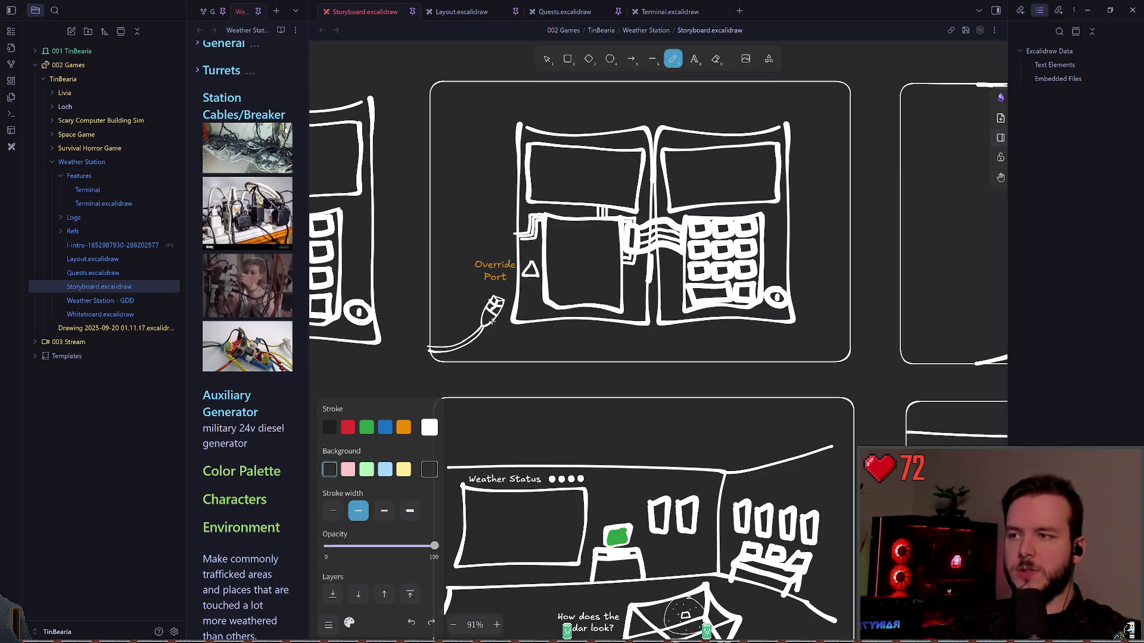
pyautogui.scroll(-10, 477, 280)
pyautogui.scroll(10, 596, 269)
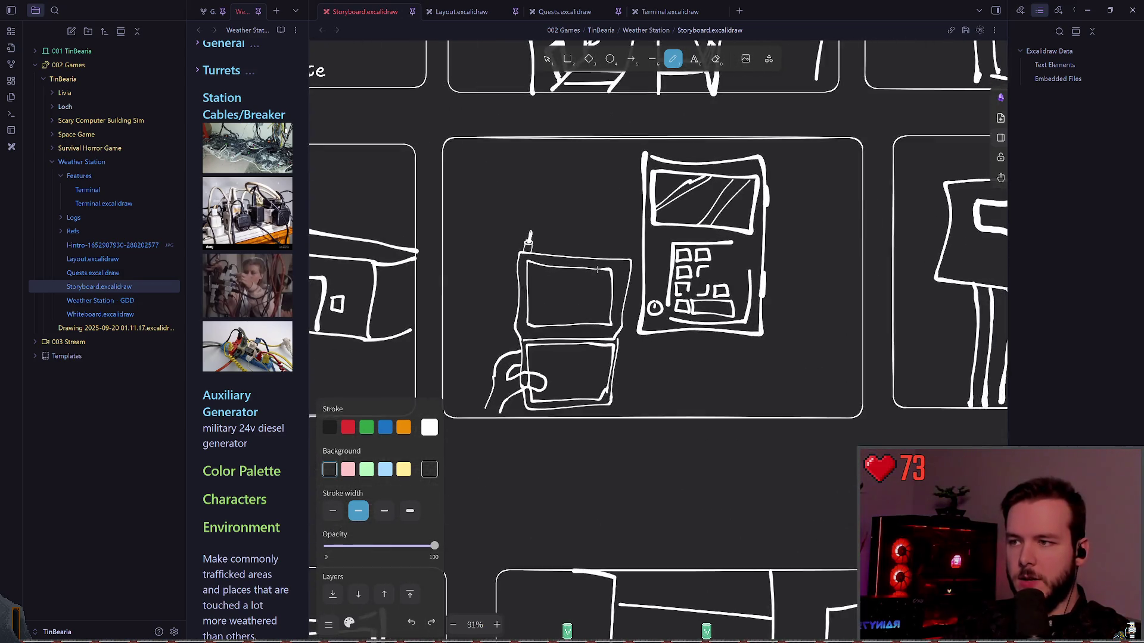
pyautogui.scroll(3, 597, 269)
pyautogui.moveTo(524, 202); pyautogui.dragTo(500, 259)
pyautogui.hotkey('ctrl', 'z')
pyautogui.moveTo(524, 200)
pyautogui.mouseDown()
pyautogui.moveTo(526, 251)
pyautogui.moveTo(471, 203)
pyautogui.moveTo(530, 175)
pyautogui.moveTo(688, 243)
pyautogui.moveTo(707, 307)
pyautogui.mouseUp()
pyautogui.hotkey('ctrl', 'z')
pyautogui.scroll(2, 557, 256)
pyautogui.hotkey('ctrl', 'z')
pyautogui.scroll(-1, 603, 253)
pyautogui.hotkey('ctrl', 'z')
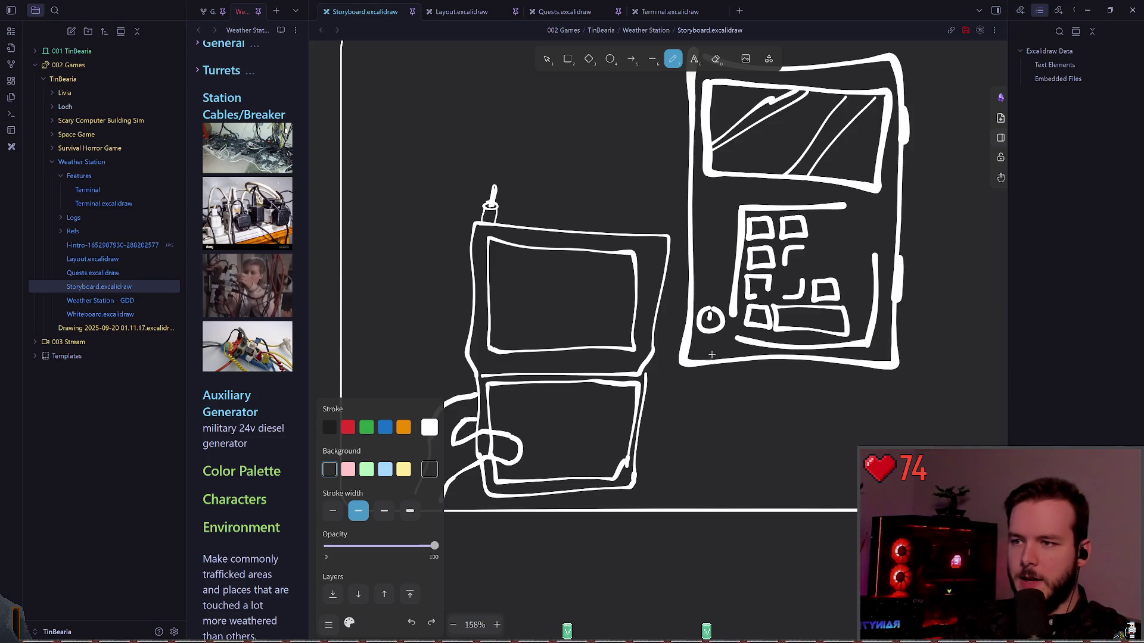
pyautogui.scroll(-5, 708, 356)
pyautogui.scroll(-8, 463, 278)
pyautogui.scroll(-4, 520, 254)
pyautogui.hscroll(-5, 687, 189)
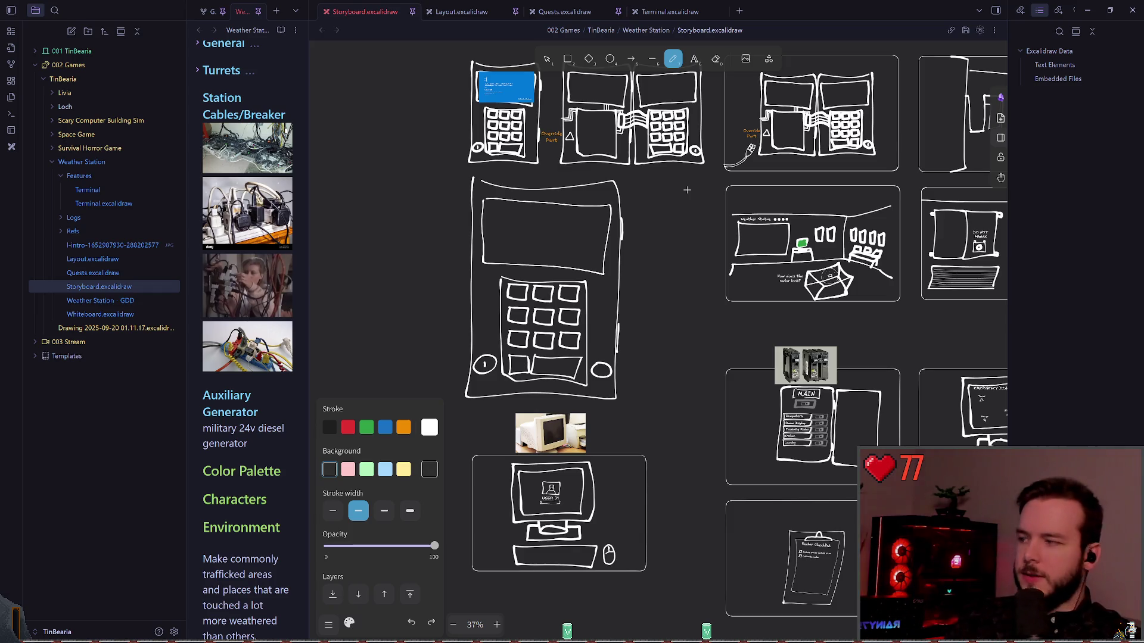
pyautogui.scroll(-5, 687, 189)
pyautogui.scroll(10, 611, 288)
pyautogui.scroll(-3, 611, 288)
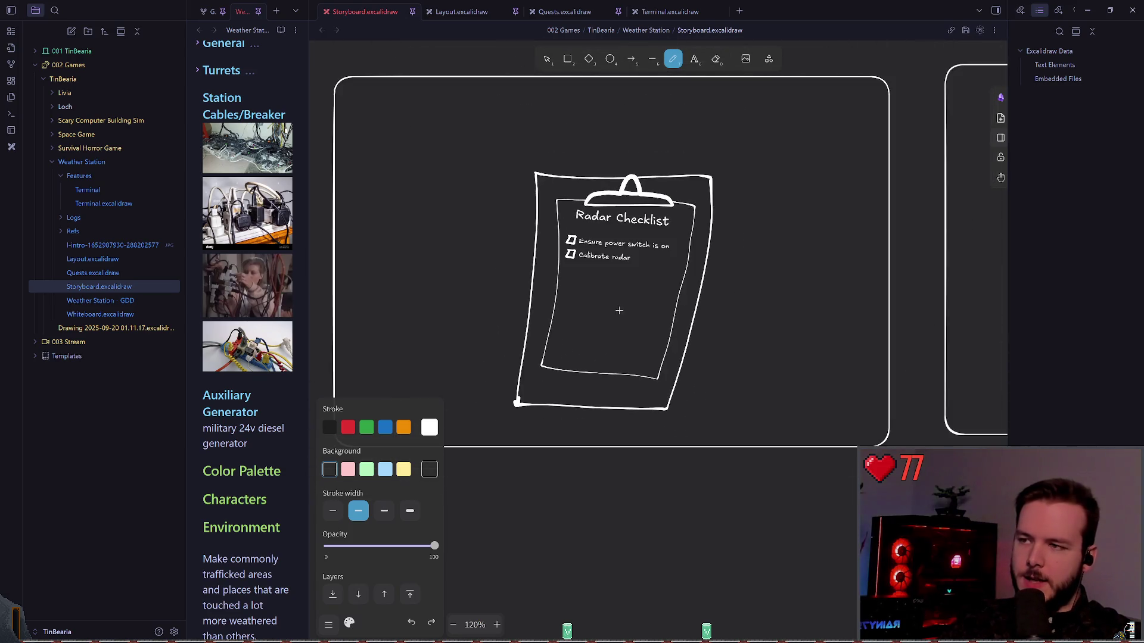
pyautogui.scroll(1, 702, 268)
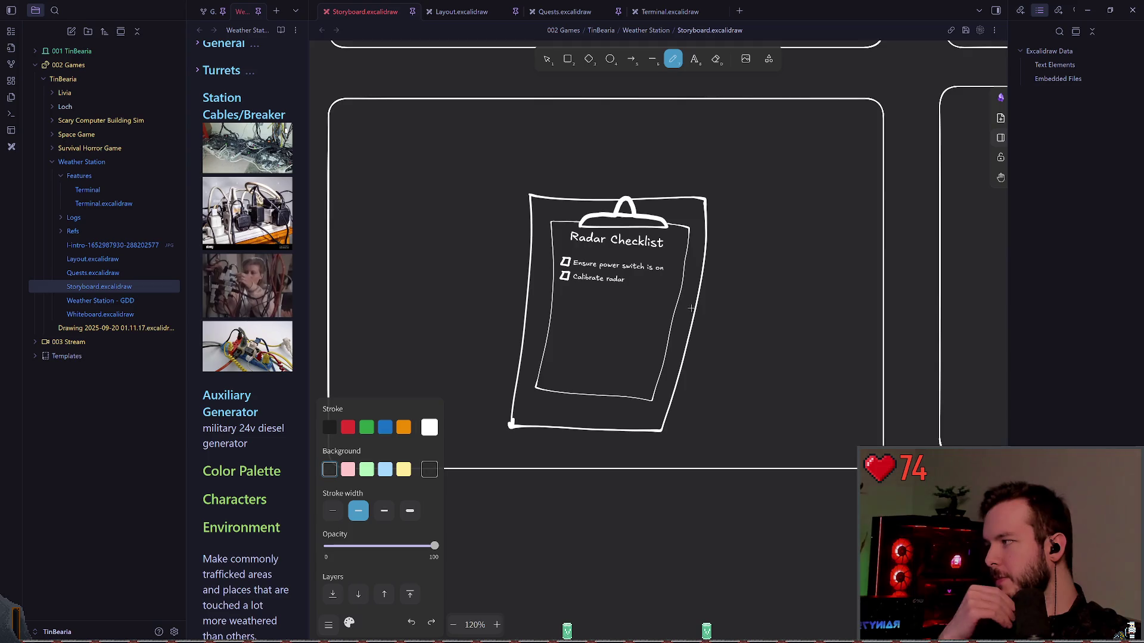
pyautogui.scroll(-1, 702, 309)
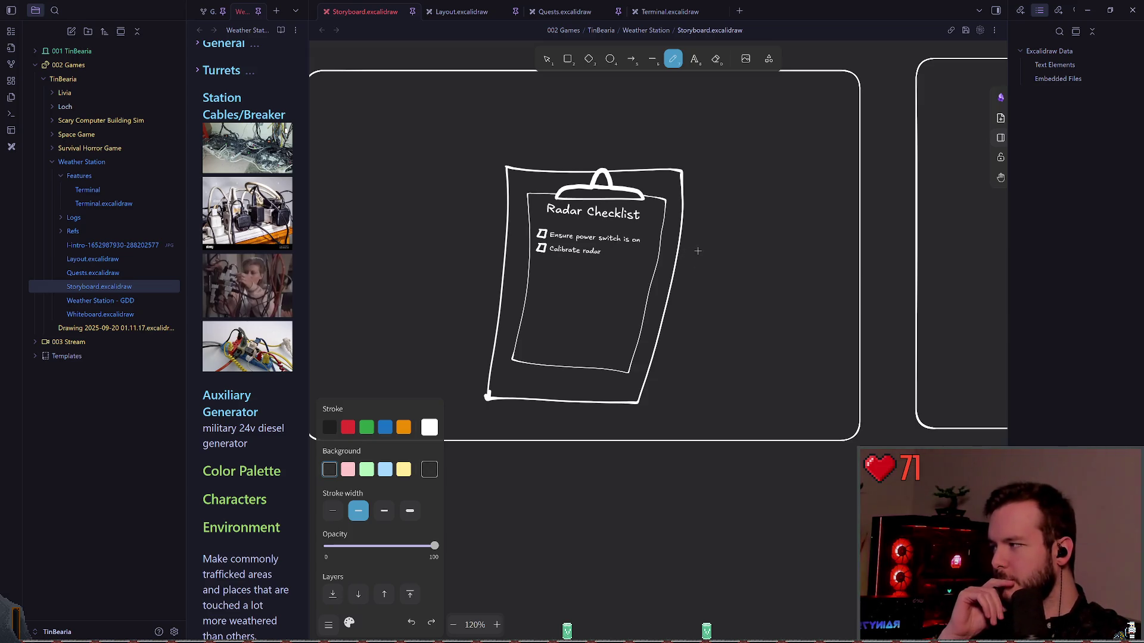
pyautogui.hscroll(3, 727, 258)
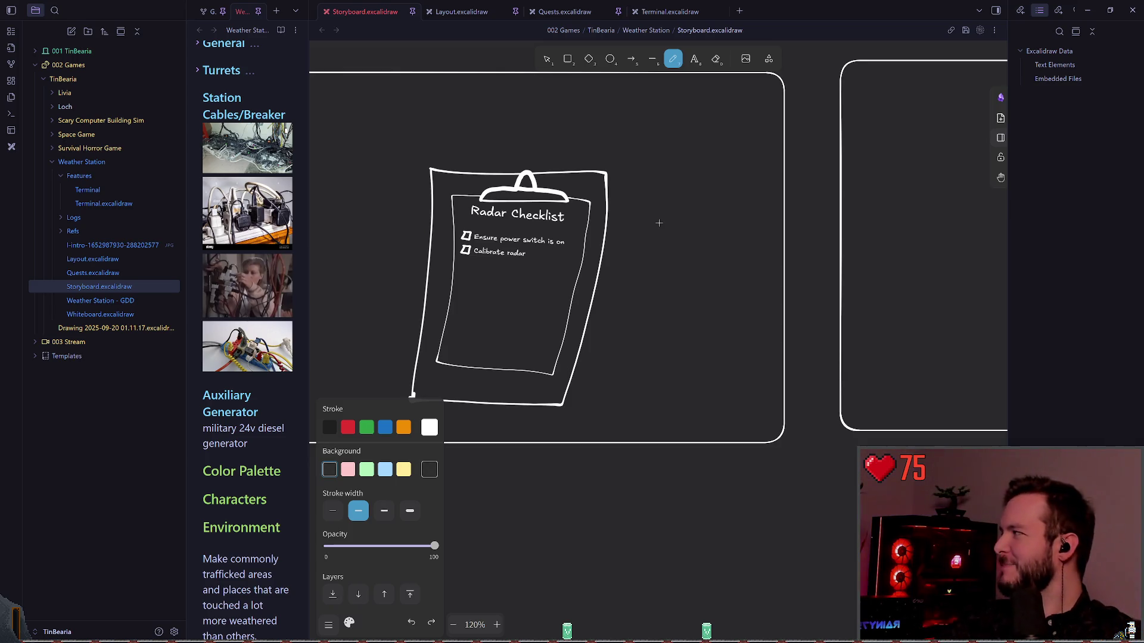
pyautogui.moveTo(609, 271); pyautogui.dragTo(666, 279)
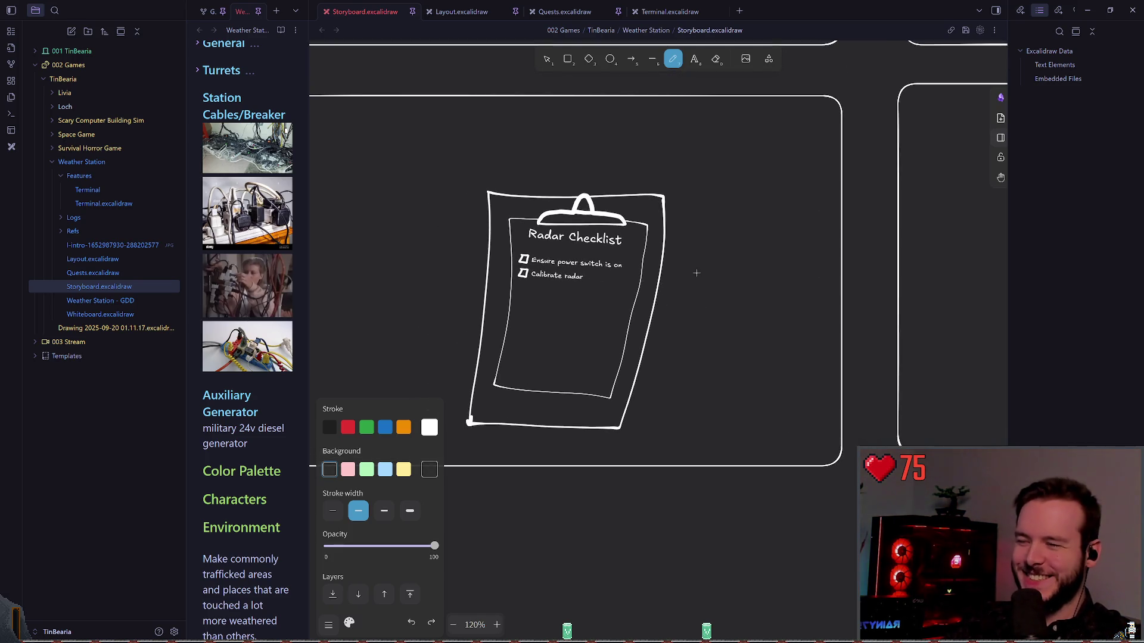
pyautogui.moveTo(696, 273); pyautogui.dragTo(524, 268)
pyautogui.scroll(-3, 638, 256)
pyautogui.moveTo(639, 255); pyautogui.dragTo(707, 333)
pyautogui.scroll(3, 707, 333)
pyautogui.scroll(-4, 697, 331)
pyautogui.scroll(5, 687, 296)
pyautogui.hscroll(6, 646, 288)
pyautogui.scroll(3, 439, 325)
pyautogui.hscroll(-4, 679, 288)
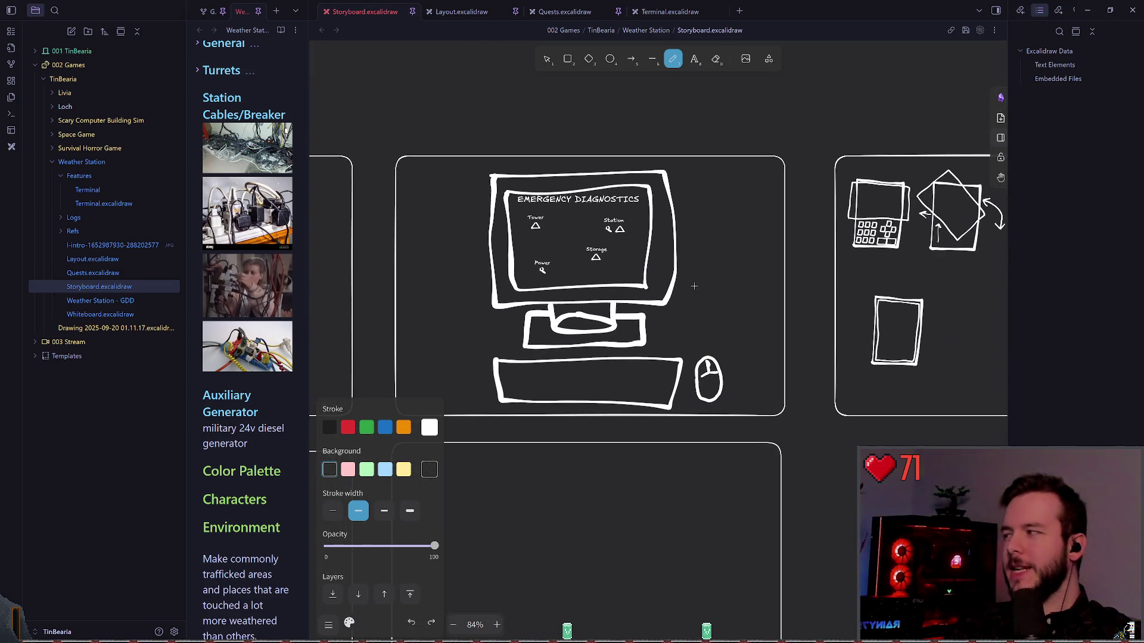
pyautogui.hscroll(10, 758, 268)
pyautogui.hscroll(3, 803, 286)
pyautogui.keyDown('ctrl'); pyautogui.scroll(1, 592, 278); pyautogui.keyUp('ctrl')
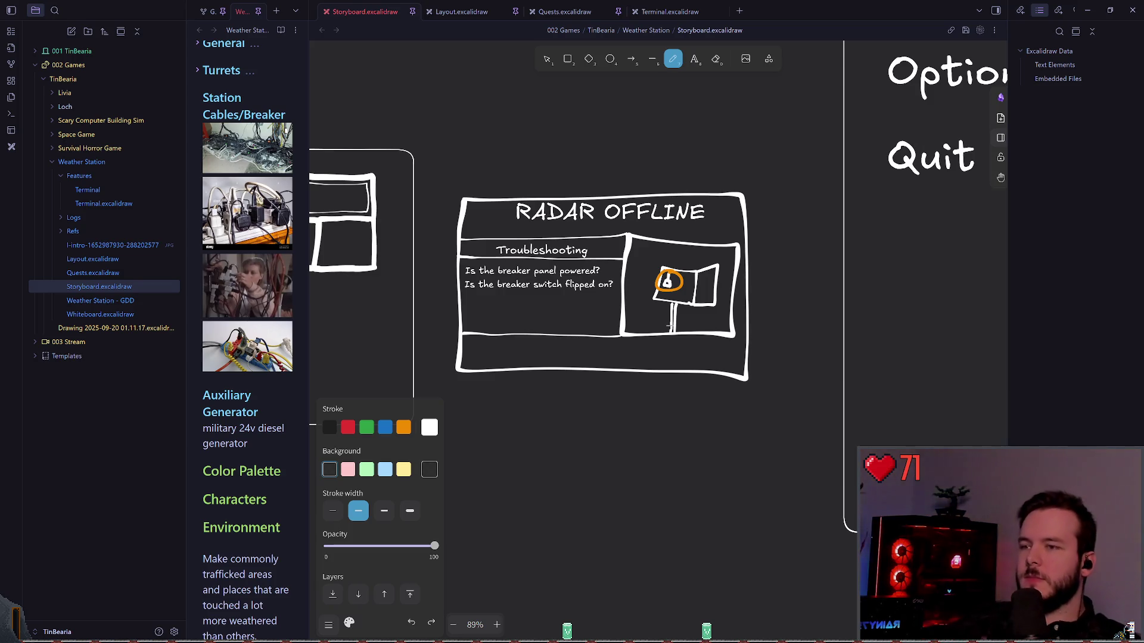
# Step: Zoom and pan across the Excalidraw storyboard in Obsidian, then return to the Godot editor
pyautogui.scroll(-3, 595, 185)
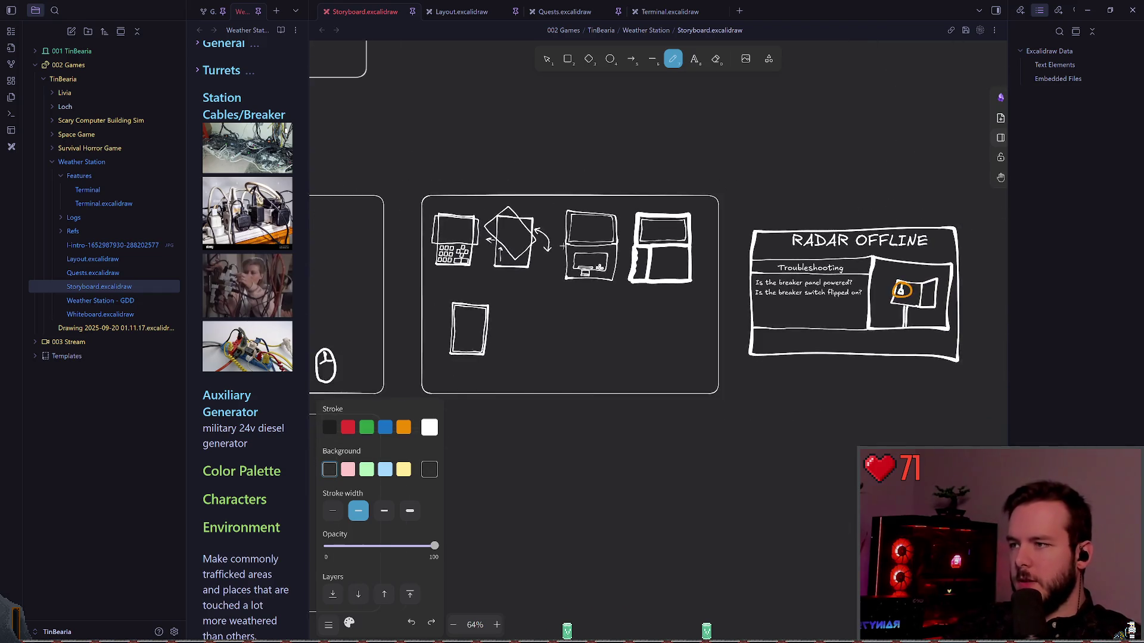
pyautogui.hscroll(-5, 655, 268)
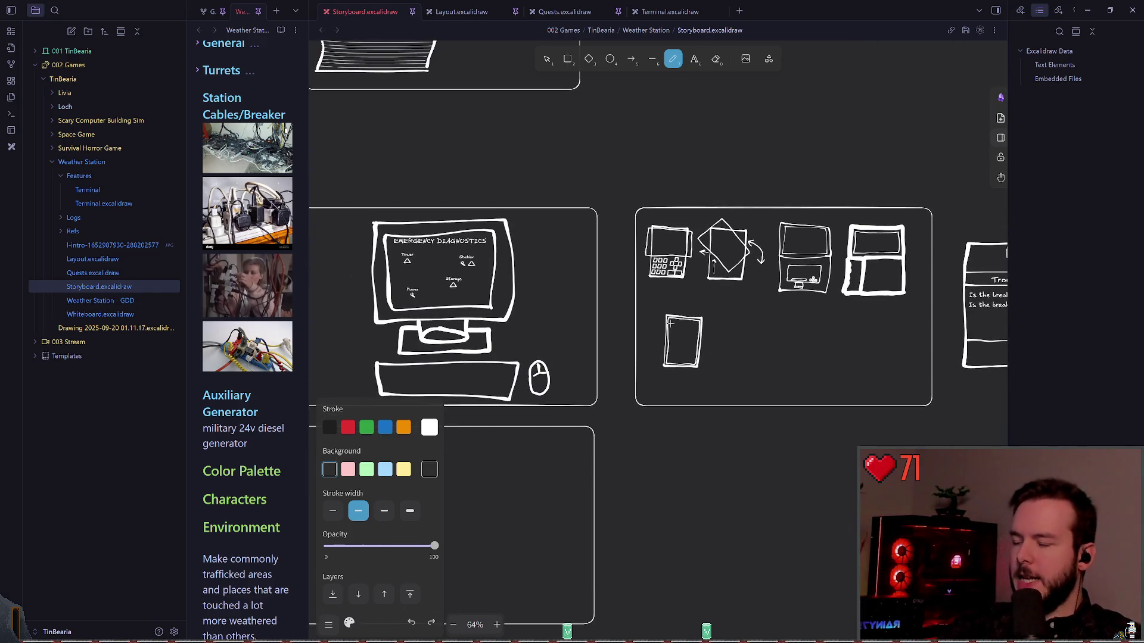
pyautogui.keyDown('ctrl'); pyautogui.scroll(-5, 683, 349); pyautogui.keyUp('ctrl')
pyautogui.keyDown('ctrl'); pyautogui.scroll(-5, 683, 349); pyautogui.keyUp('ctrl')
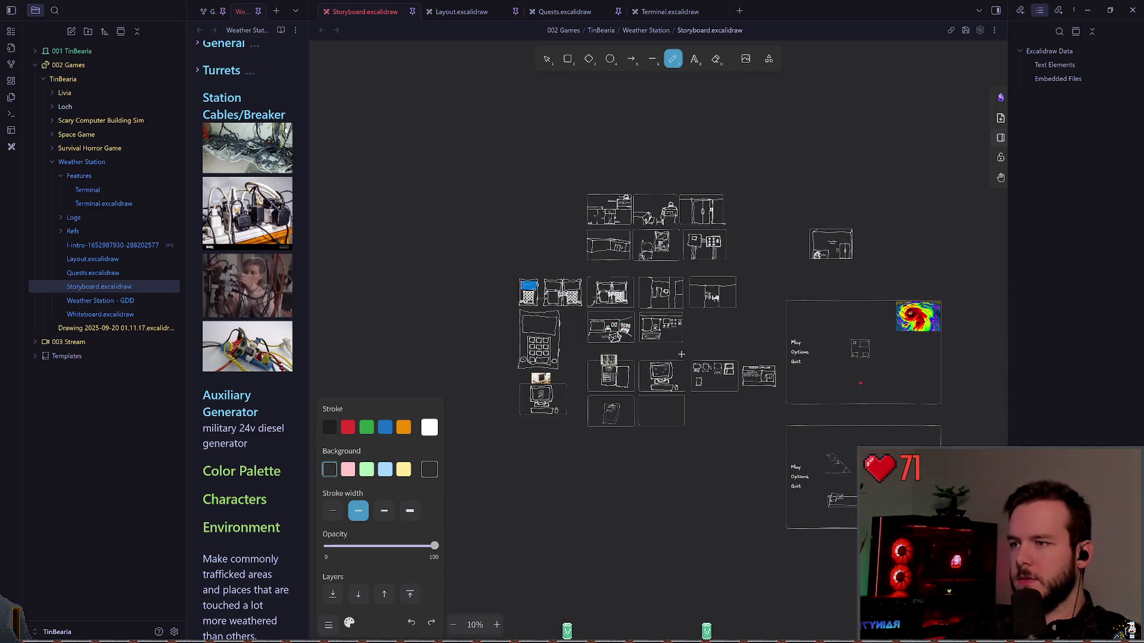
pyautogui.keyDown('ctrl'); pyautogui.scroll(5, 646, 298); pyautogui.keyUp('ctrl')
pyautogui.keyDown('ctrl'); pyautogui.scroll(-2, 646, 297); pyautogui.keyUp('ctrl')
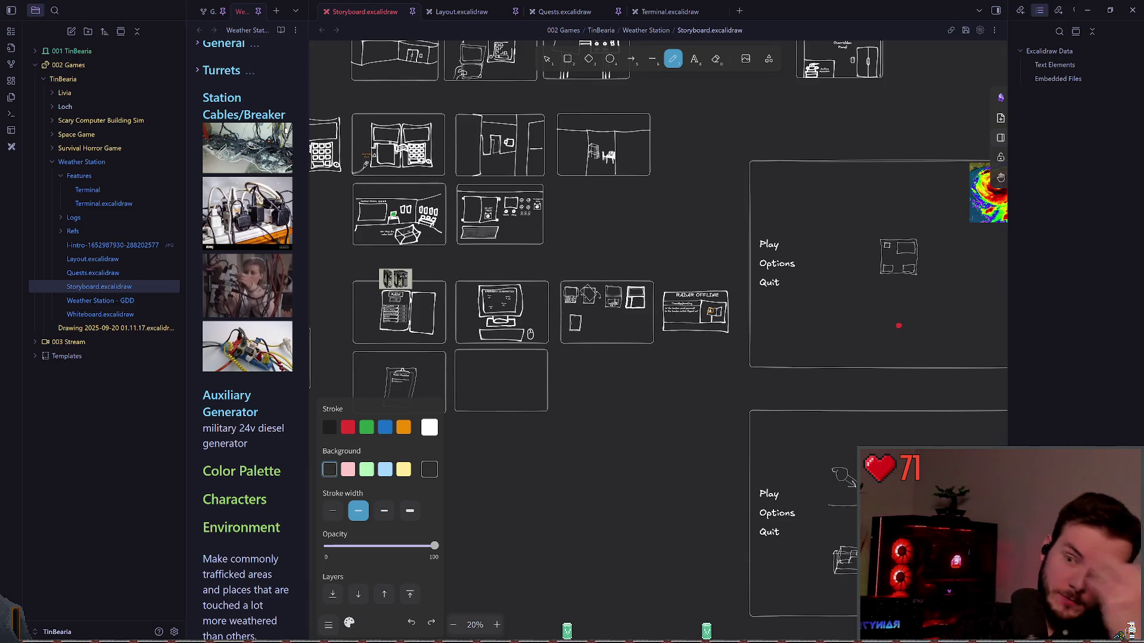
pyautogui.keyDown('ctrl'); pyautogui.scroll(5, 569, 343); pyautogui.keyUp('ctrl')
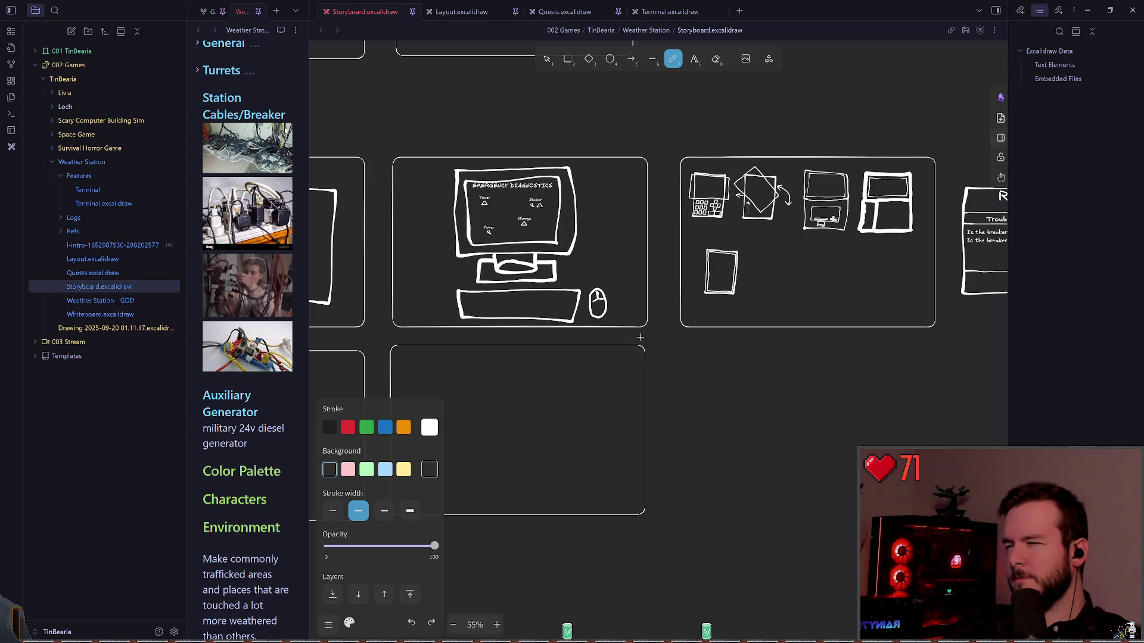
pyautogui.scroll(1, 578, 328)
pyautogui.scroll(2, 578, 328)
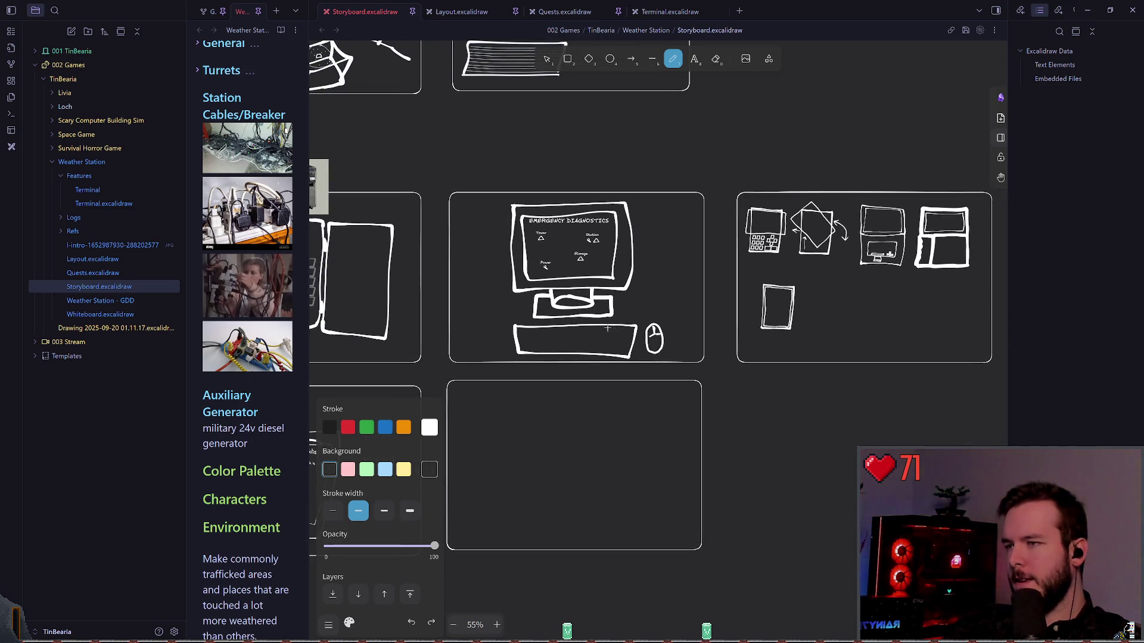
pyautogui.hscroll(-2, 592, 360)
pyautogui.hscroll(-4, 592, 360)
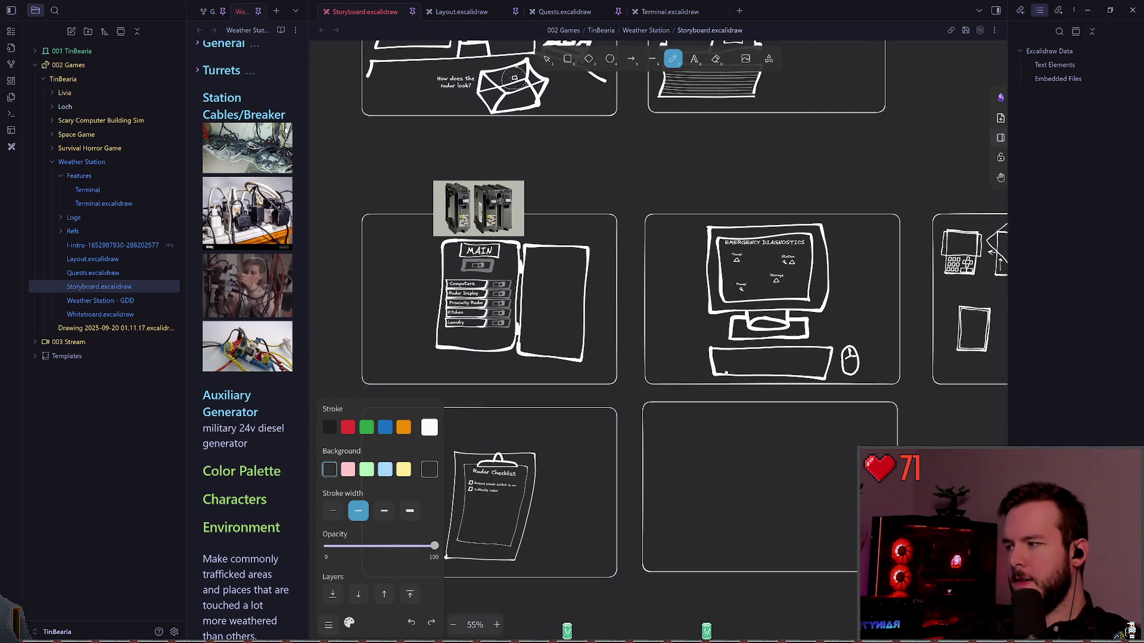
pyautogui.hscroll(12, 724, 342)
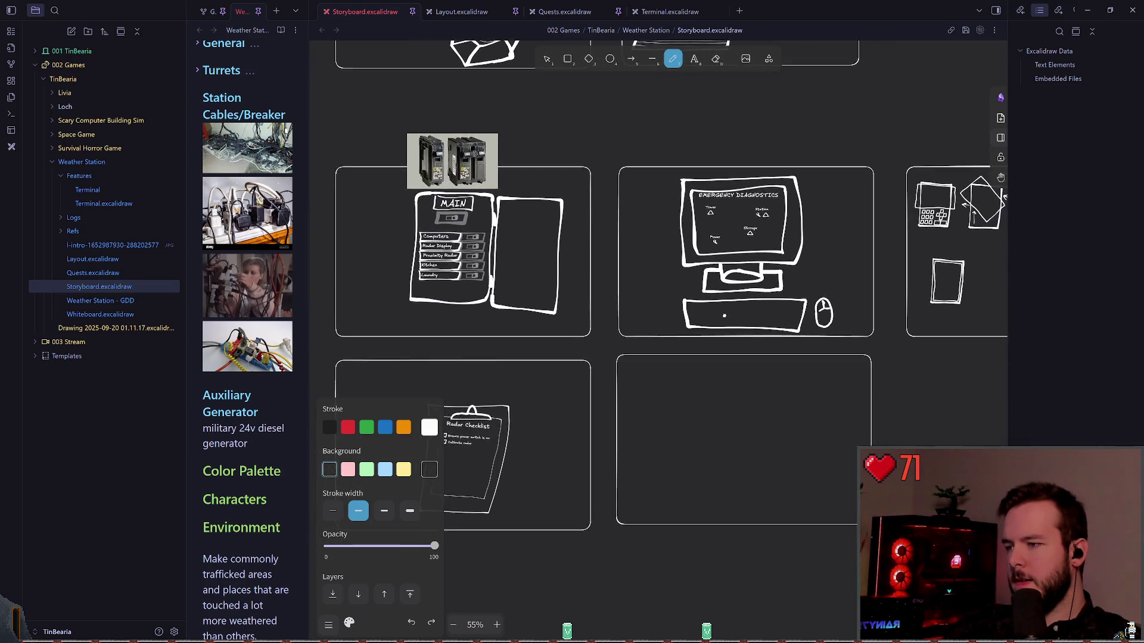
pyautogui.scroll(-1, 465, 305)
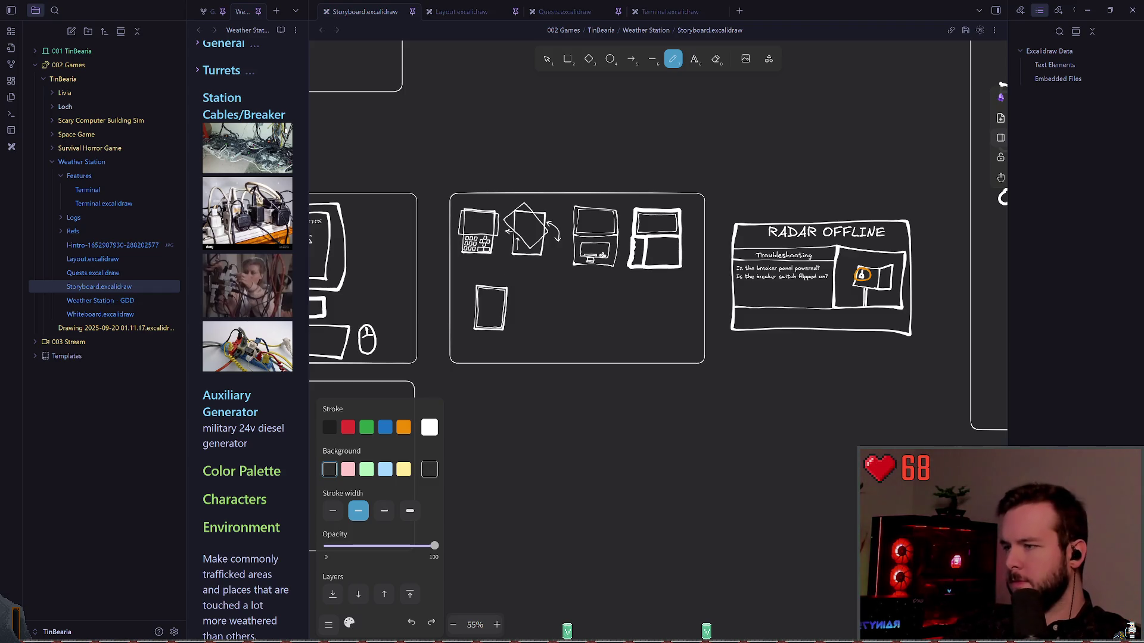
pyautogui.hotkey('alt', 'Tab')
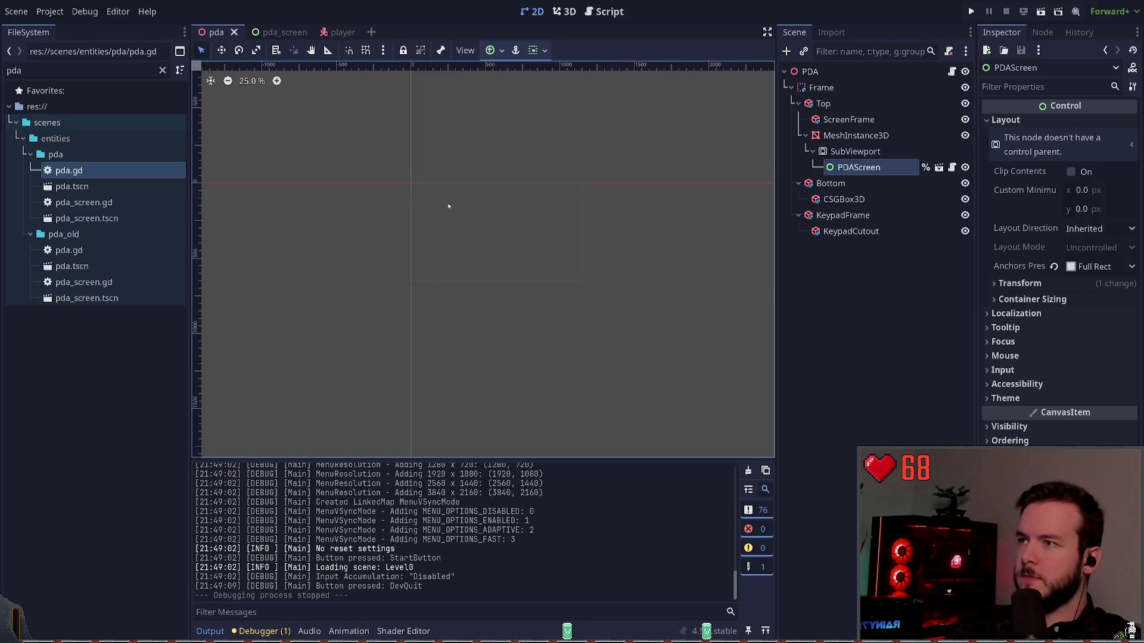
# Step: In the pda scene's 3D view, set the Top box's Size z to 0.02
pyautogui.click(278, 32)
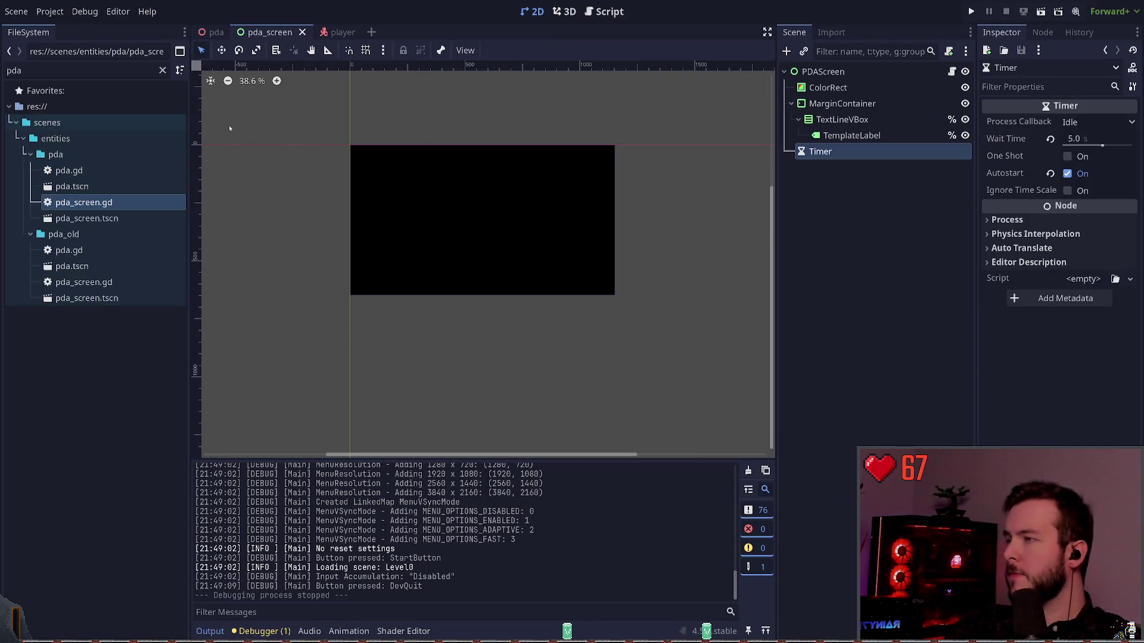
pyautogui.click(209, 34)
pyautogui.click(563, 12)
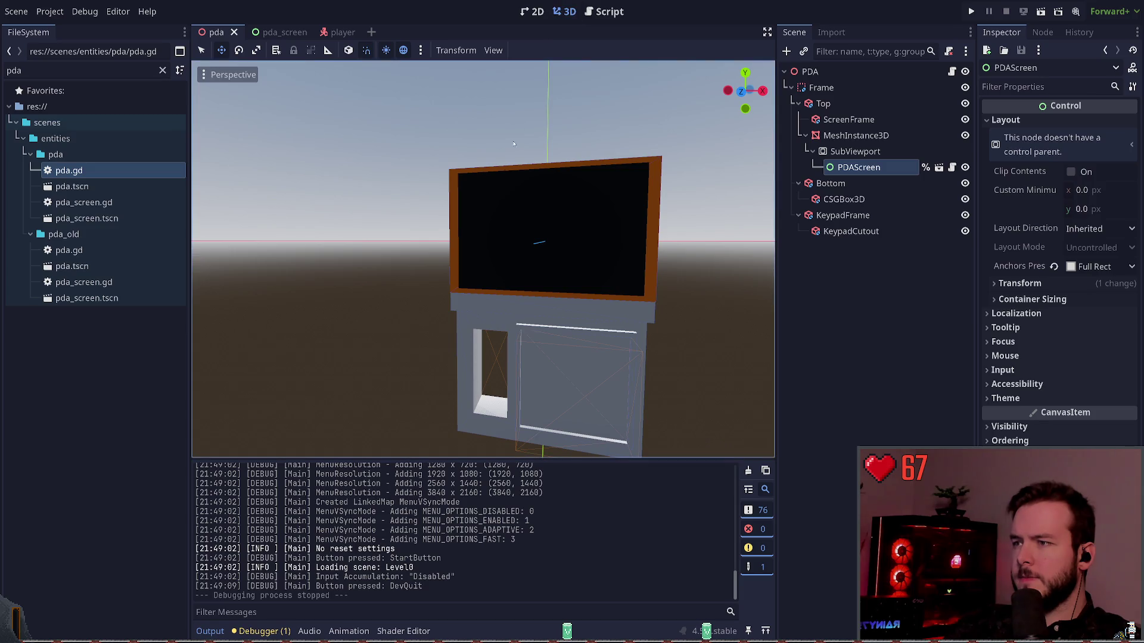
pyautogui.click(600, 207)
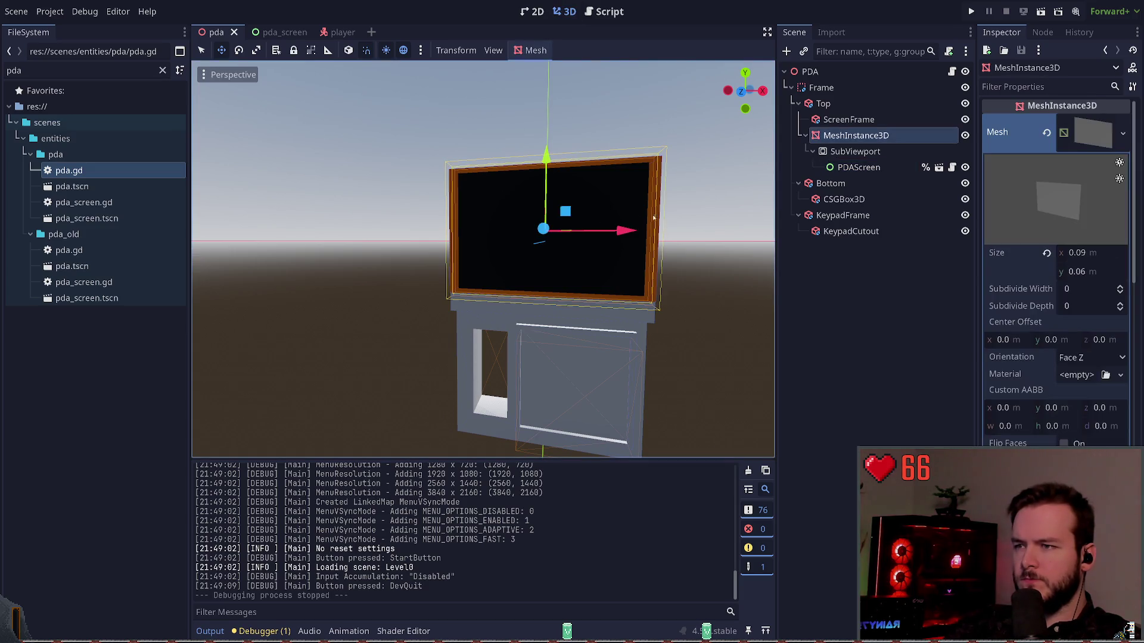
pyautogui.click(720, 279)
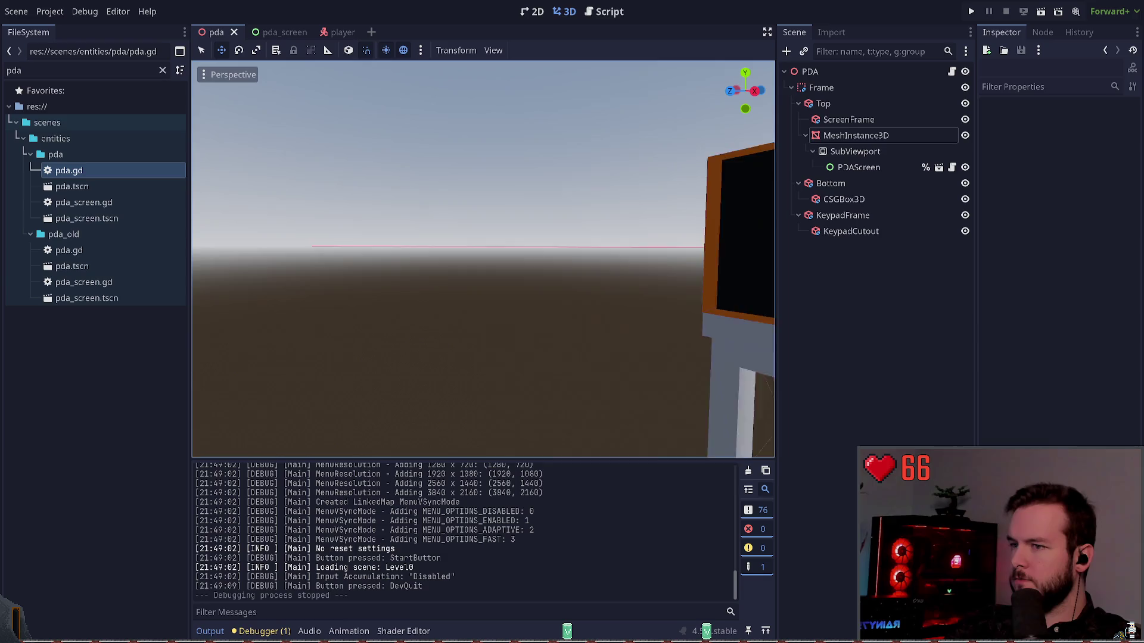
pyautogui.press('s')
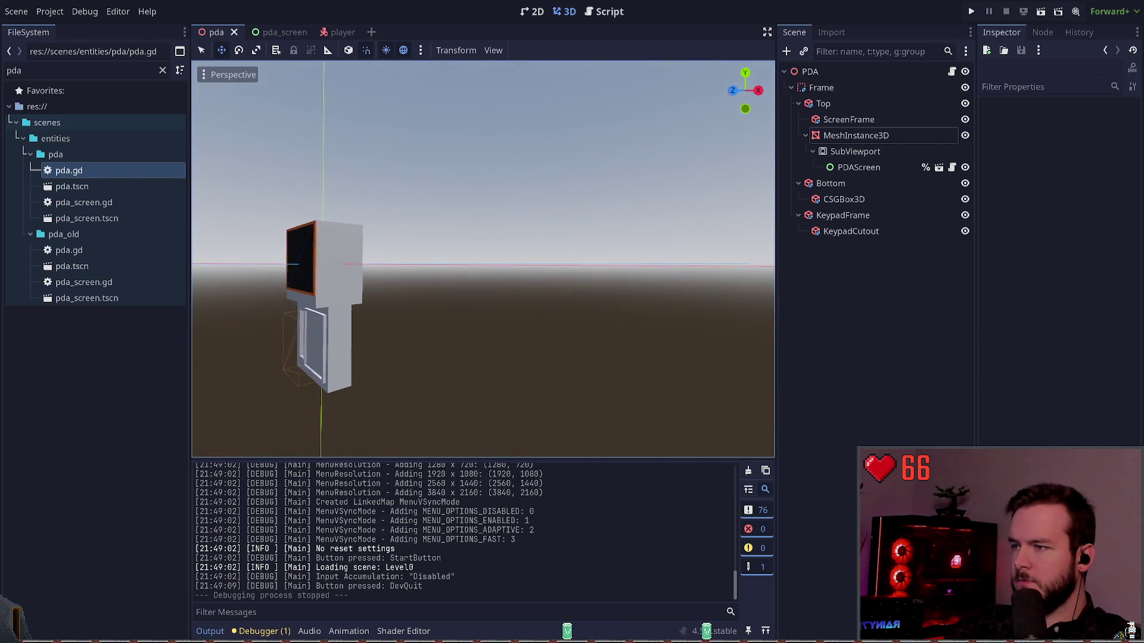
pyautogui.press('w')
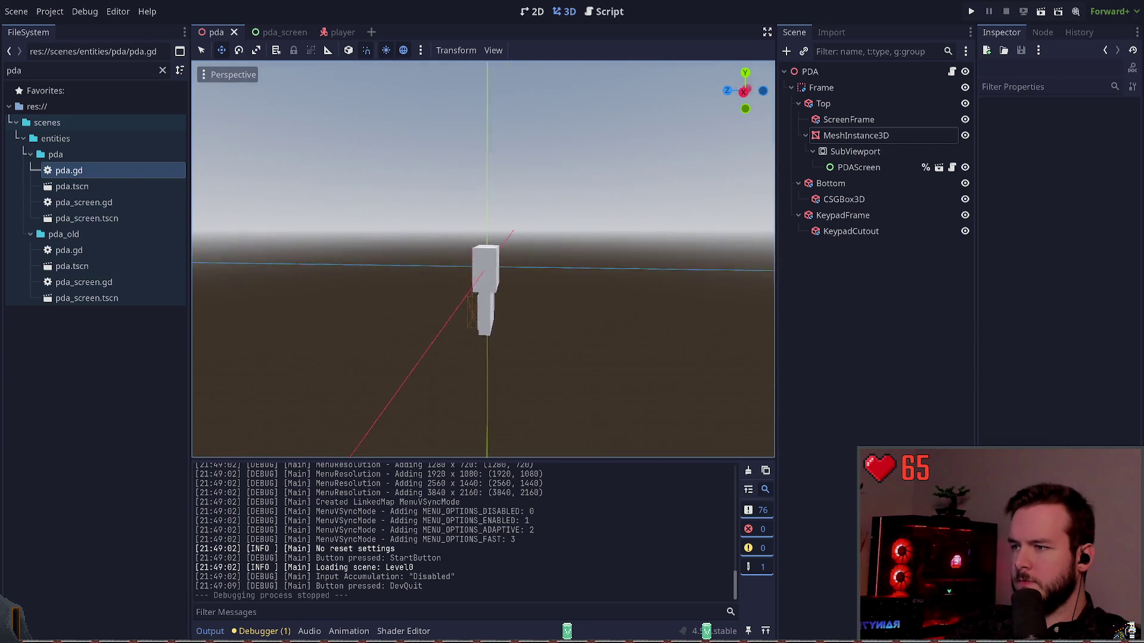
pyautogui.press('e')
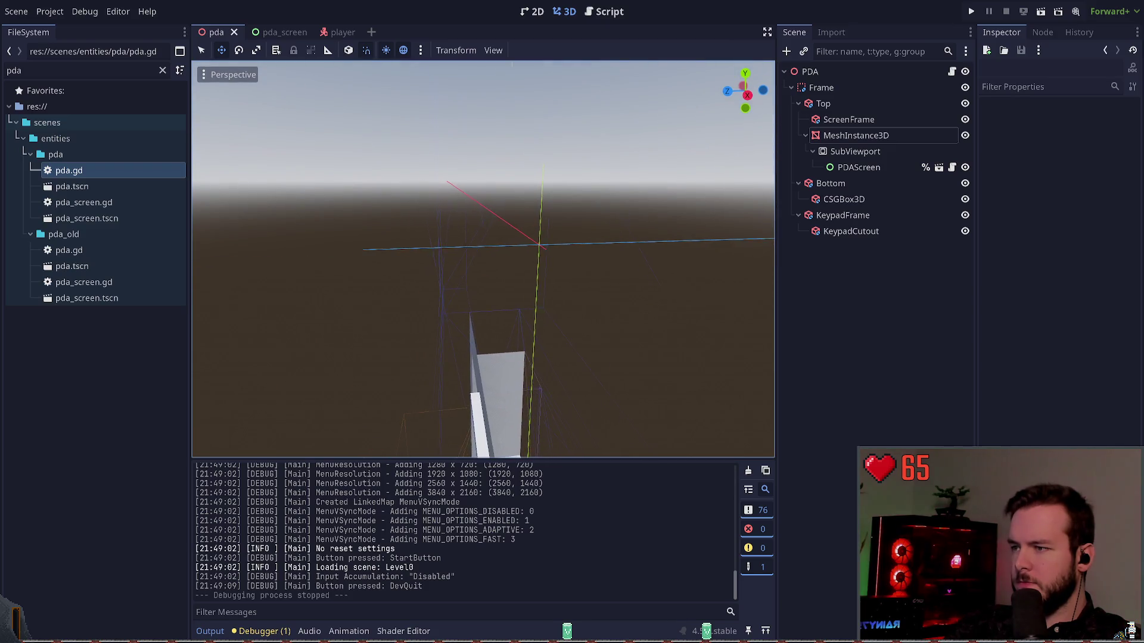
pyautogui.click(516, 265)
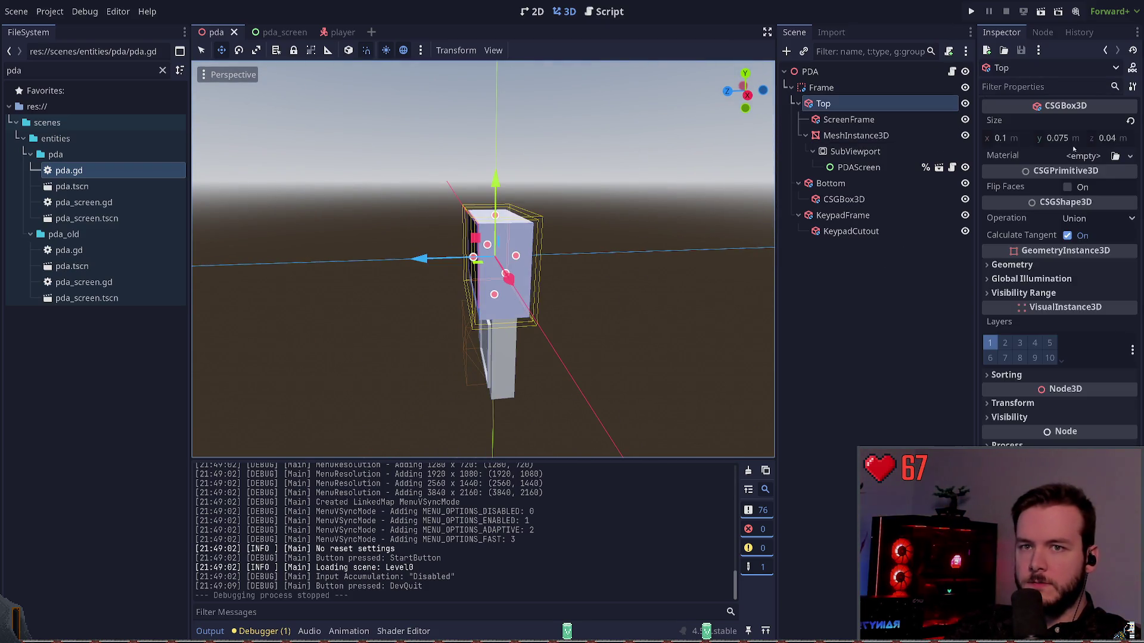
pyautogui.click(1109, 139)
pyautogui.write('0.02')
pyautogui.press('Return')
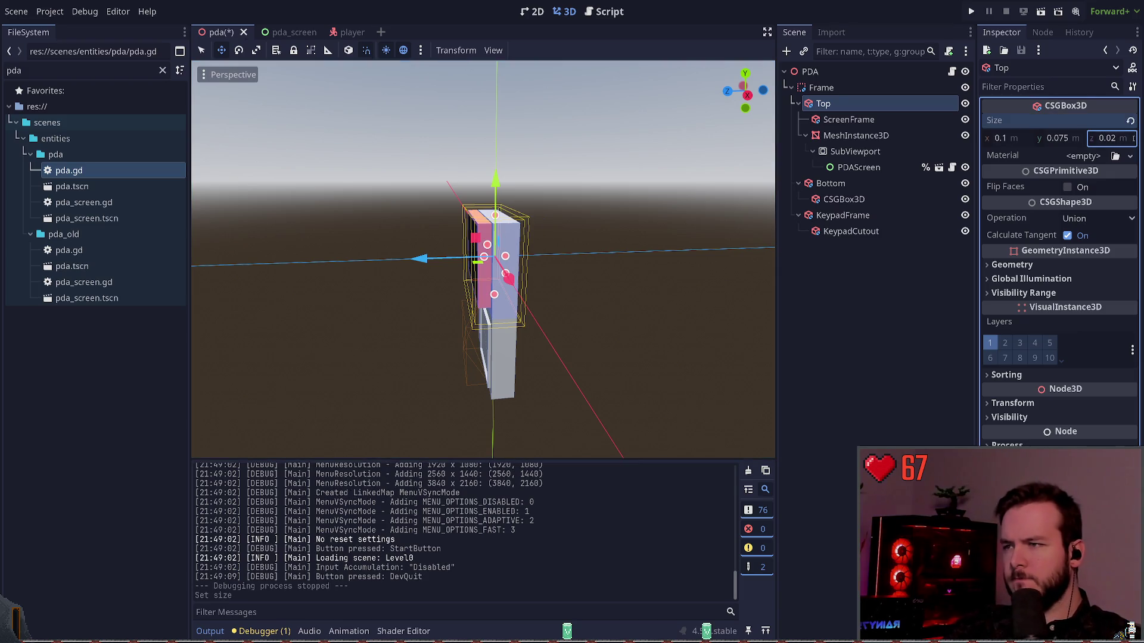
# Step: Move ScreenFrame and the MeshInstance3D screen -0.01 along Z, then save and launch the game
pyautogui.click(817, 279)
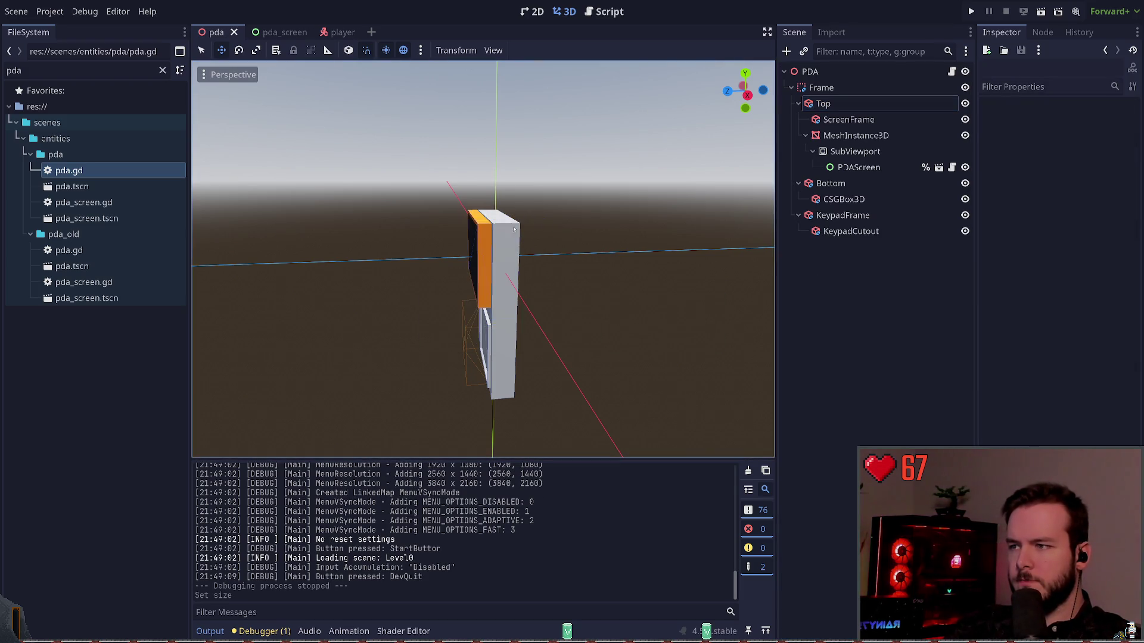
pyautogui.click(856, 135)
pyautogui.click(855, 152)
pyautogui.click(859, 167)
pyautogui.click(860, 135)
pyautogui.click(864, 119)
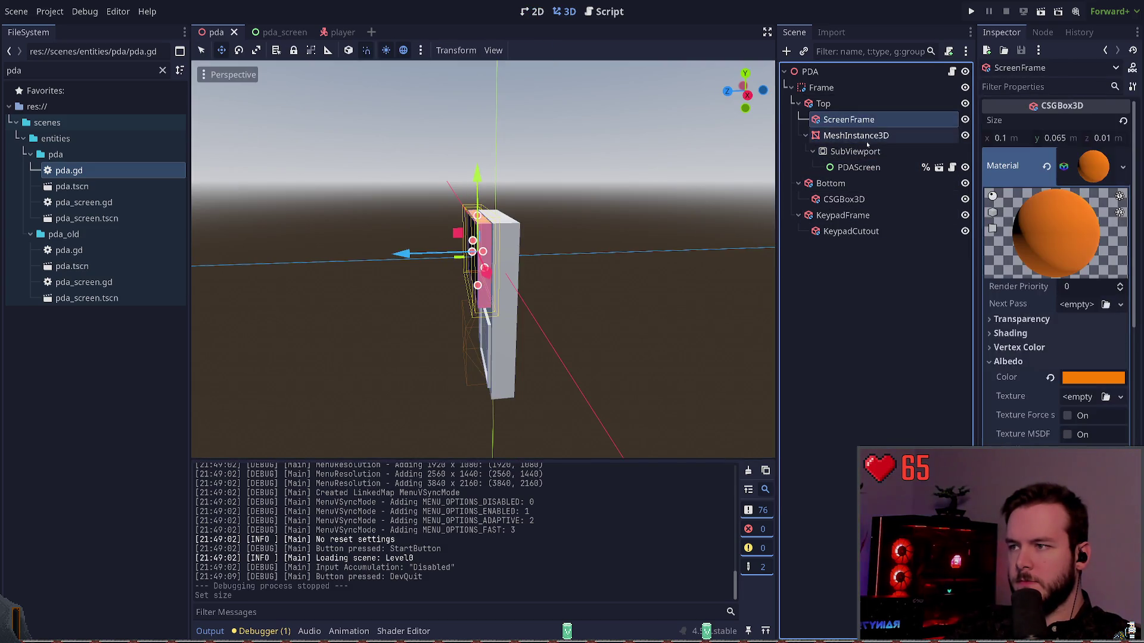
pyautogui.click(865, 136)
pyautogui.keyDown('ctrl'); pyautogui.click(867, 119); pyautogui.keyUp('ctrl')
pyautogui.moveTo(398, 255); pyautogui.dragTo(417, 255)
pyautogui.click(504, 180)
pyautogui.hotkey('ctrl', 's')
pyautogui.press('F5')
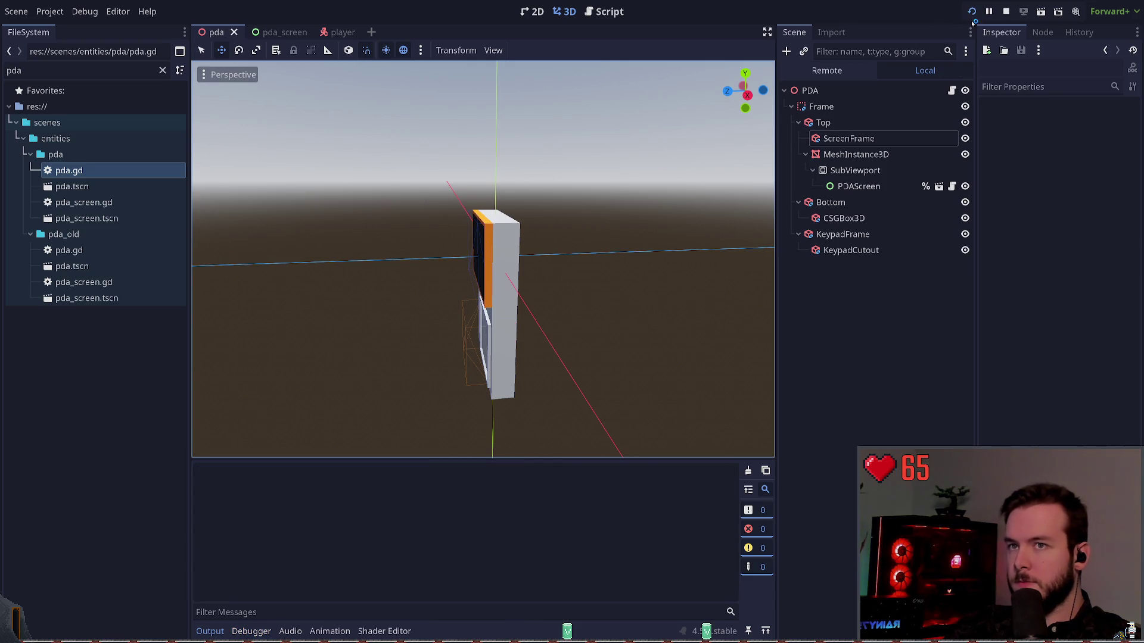
# Step: Start a new game, pause and resume, and walk while the PDA prints 'Rakkish is cool', then stop
pyautogui.press('Return')
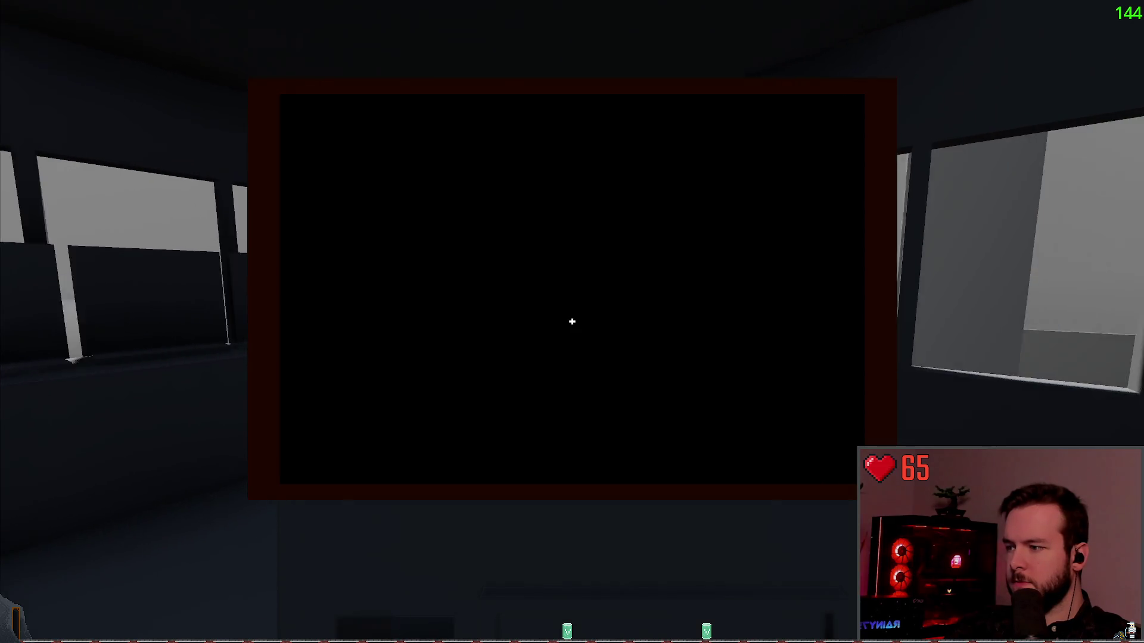
pyautogui.press('Escape')
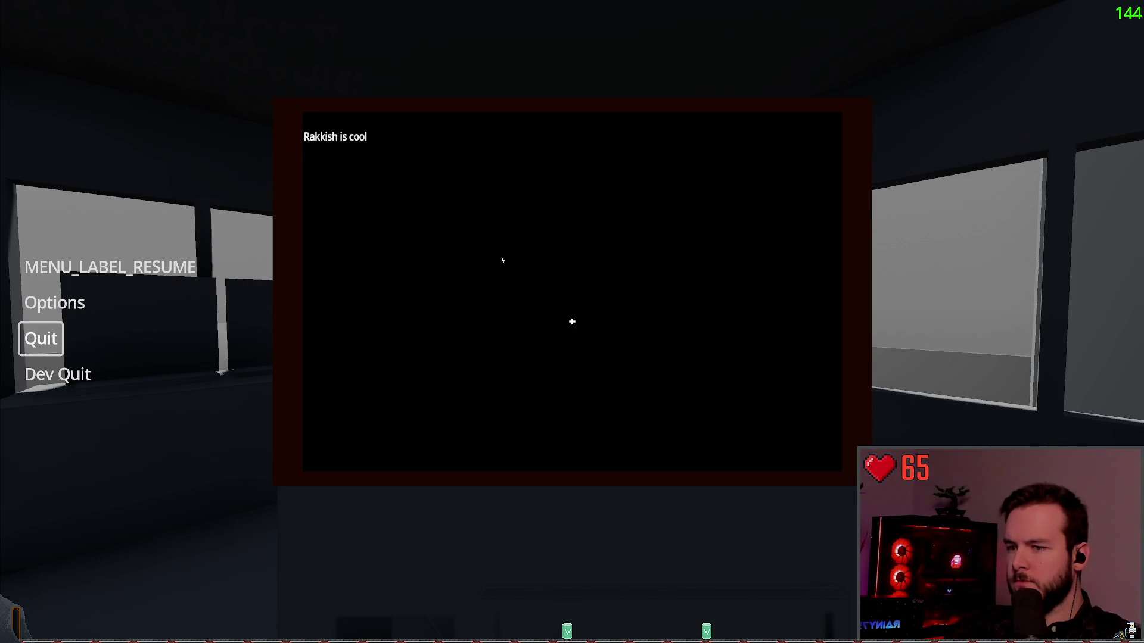
pyautogui.click(110, 267)
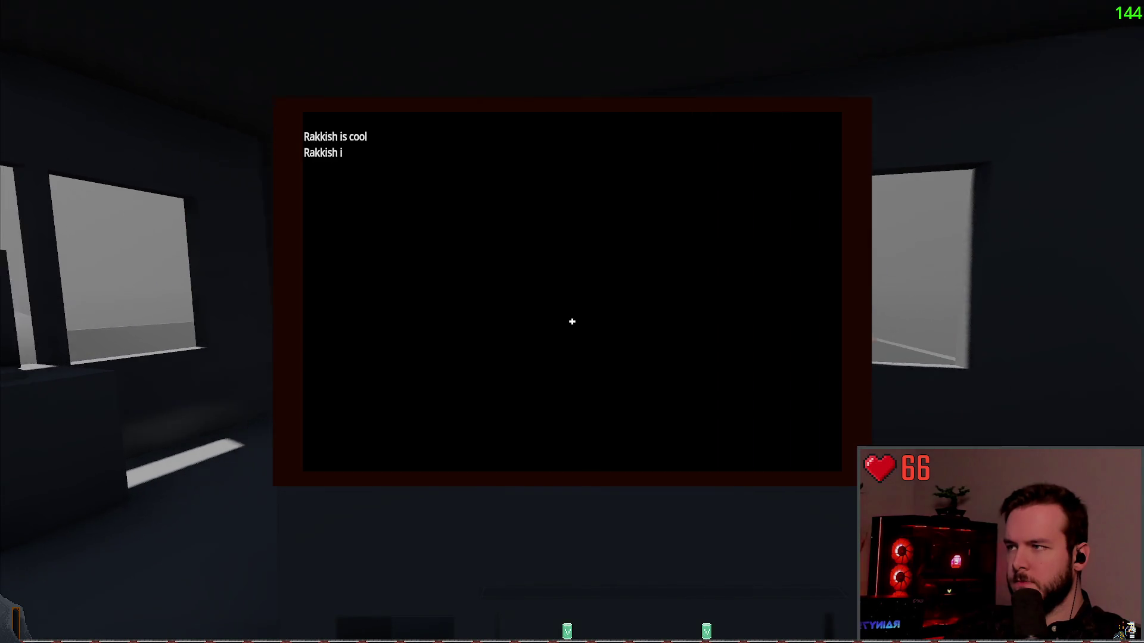
pyautogui.press('w')
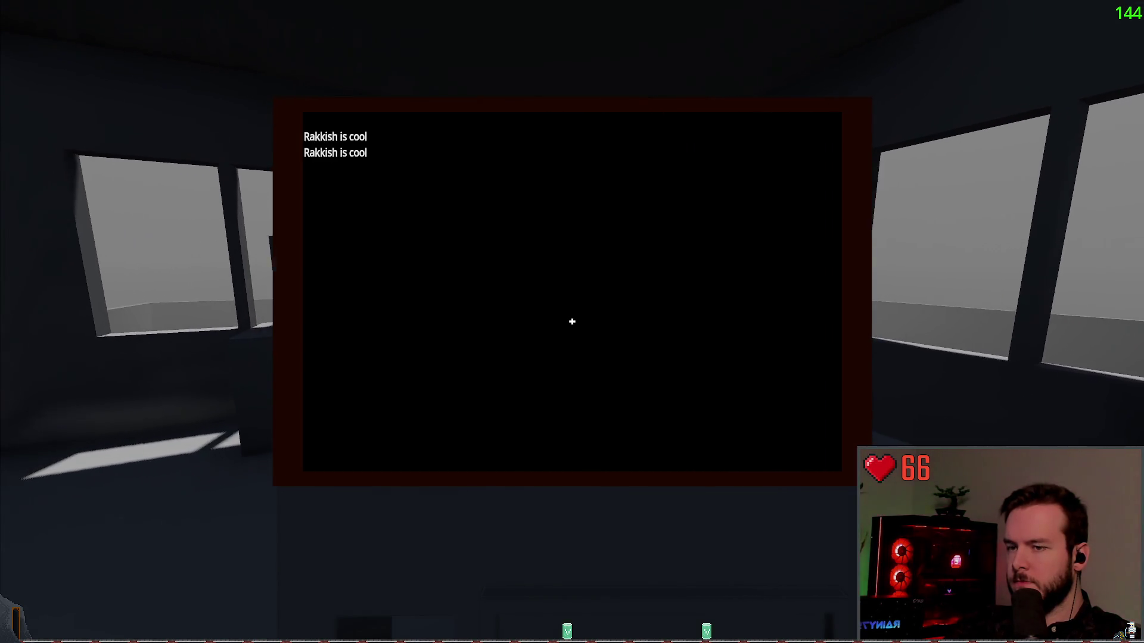
pyautogui.press('w')
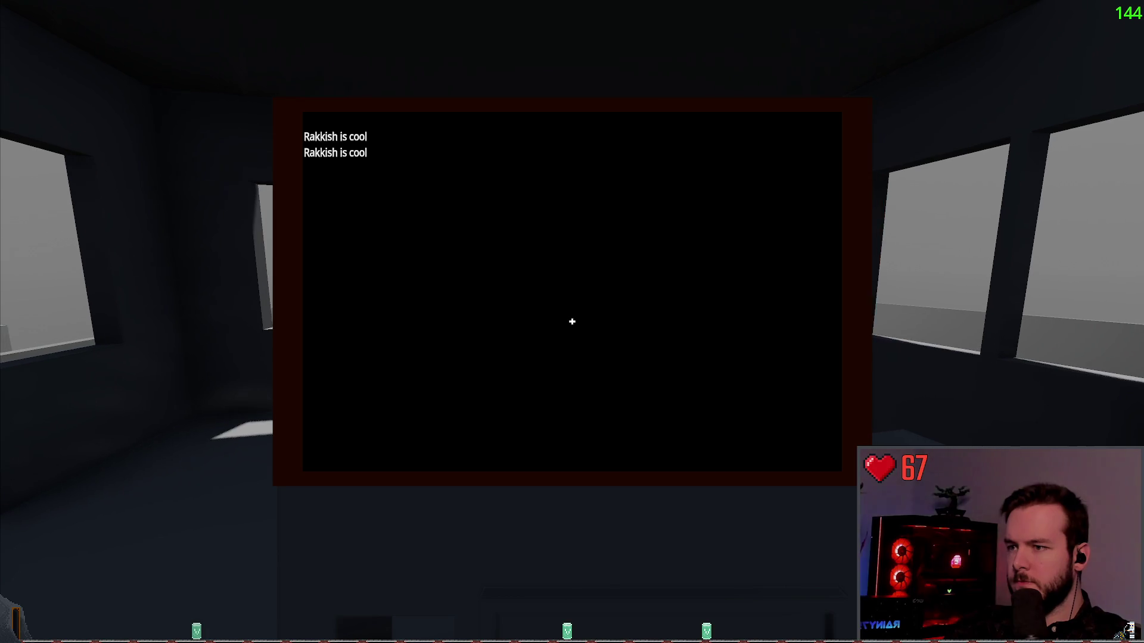
pyautogui.press('w')
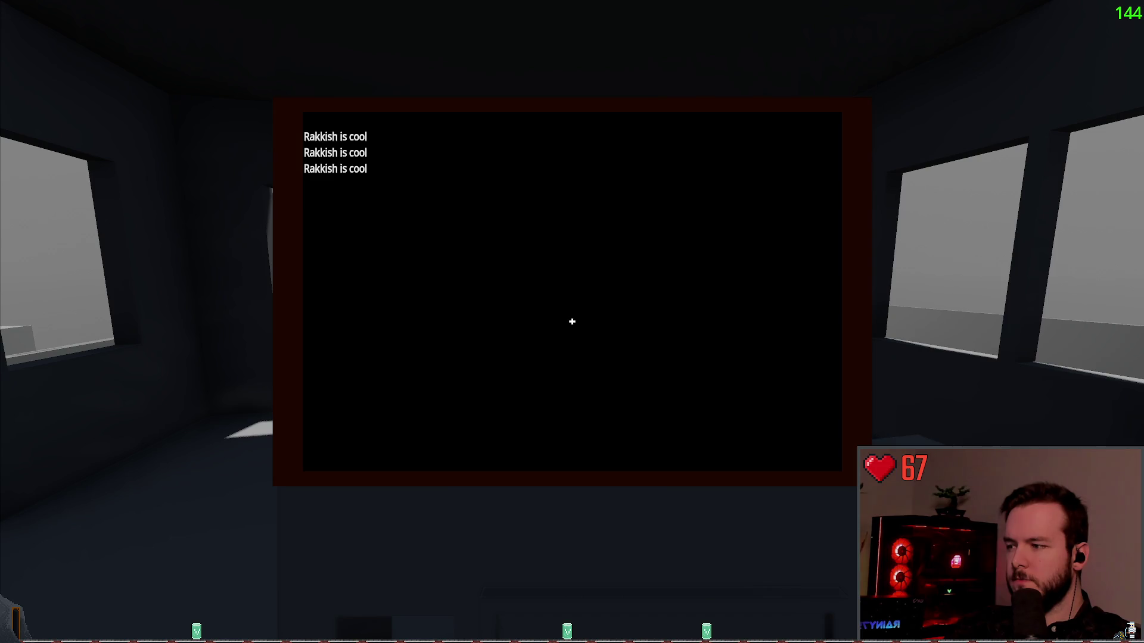
pyautogui.press('F8')
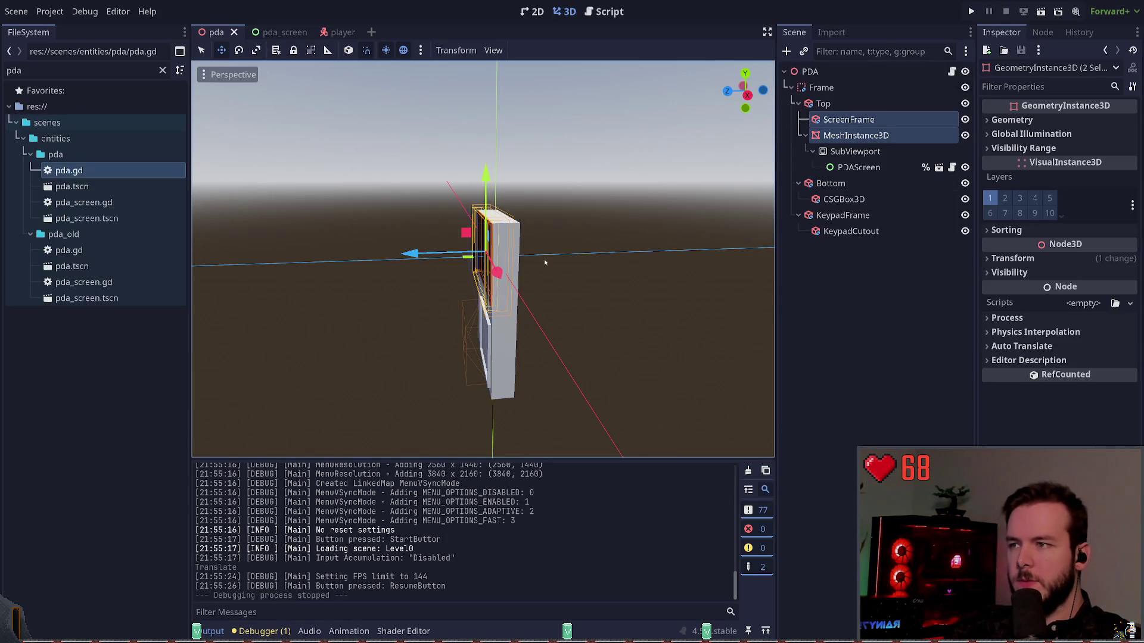
# Step: Set the ScreenFrame's Size y to 0.07
pyautogui.moveTo(618, 238); pyautogui.dragTo(476, 238)
pyautogui.press('f')
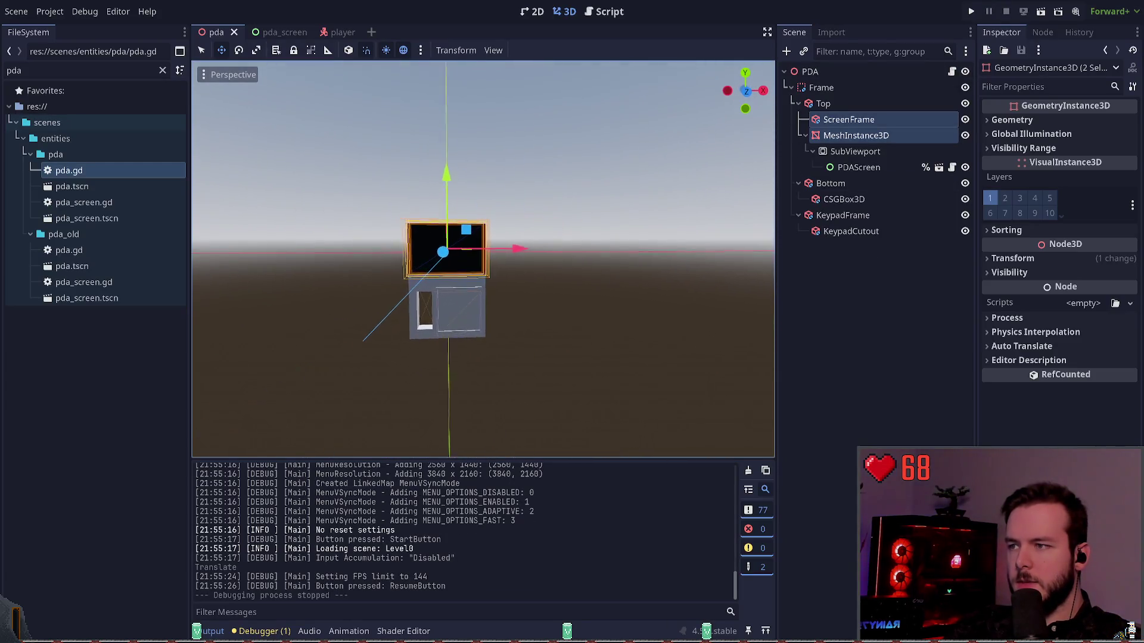
pyautogui.click(865, 152)
pyautogui.click(872, 168)
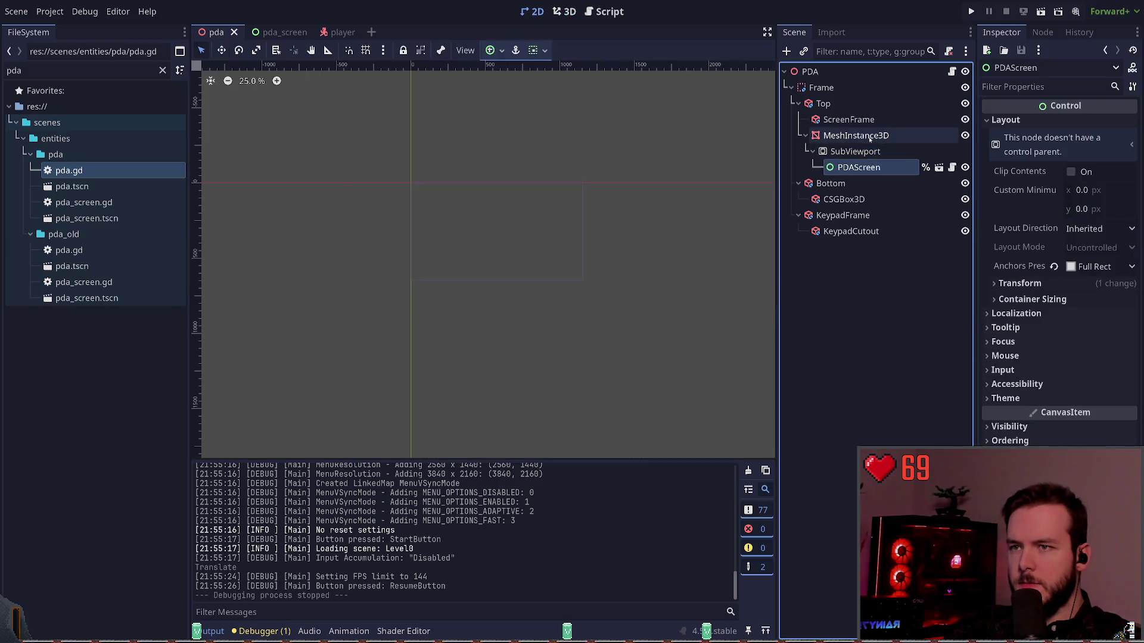
pyautogui.click(856, 135)
pyautogui.click(844, 141)
pyautogui.click(849, 120)
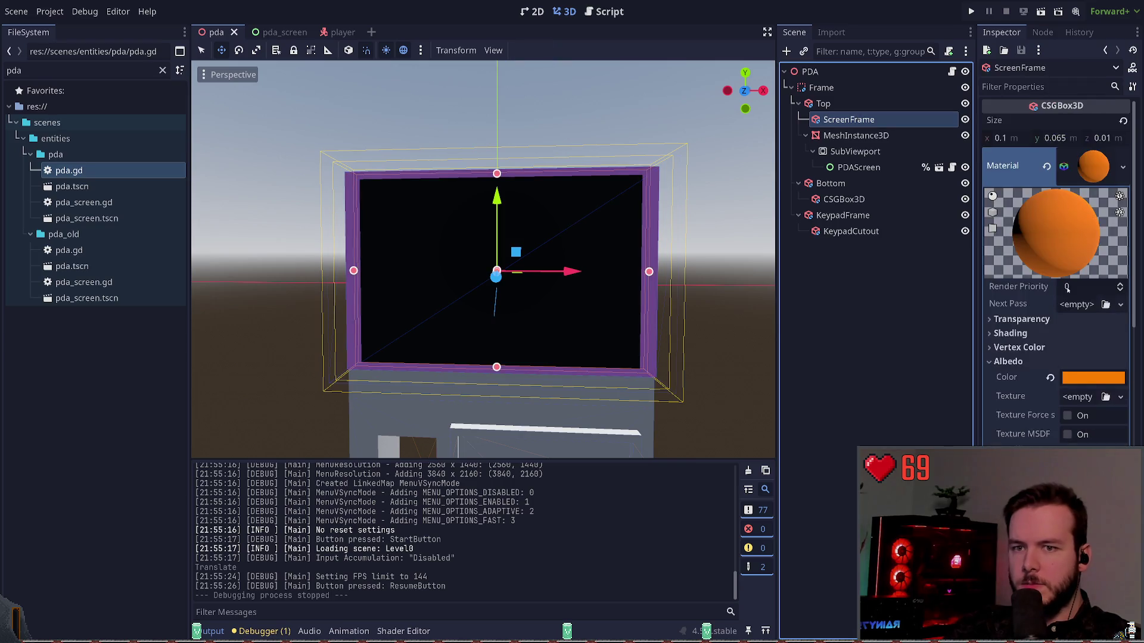
pyautogui.click(1070, 138)
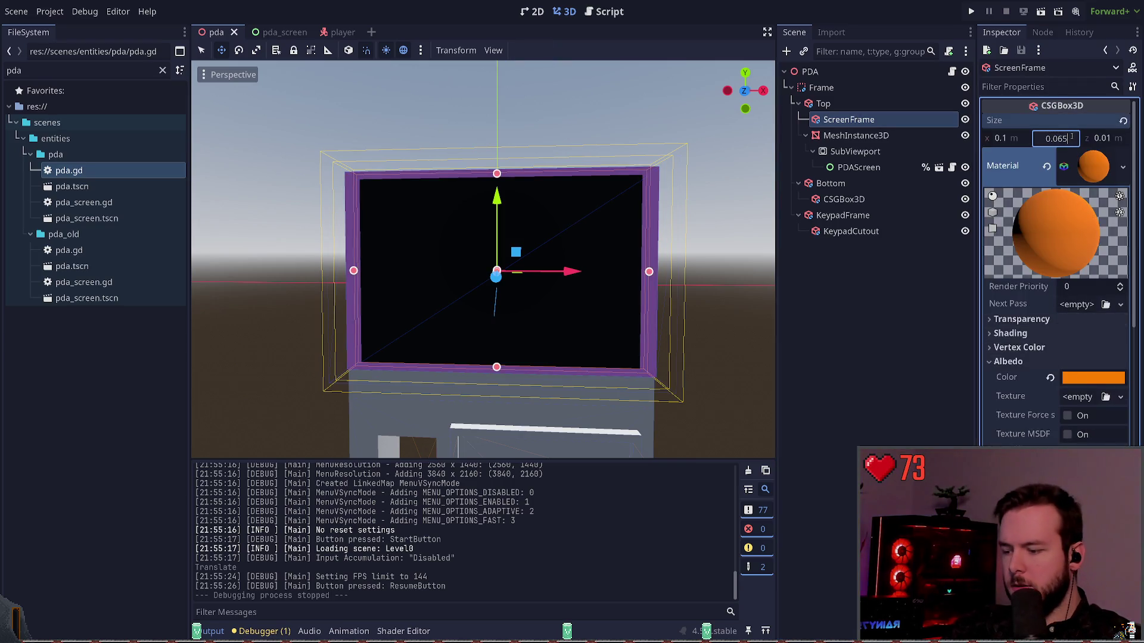
pyautogui.write('7')
pyautogui.press('Return')
pyautogui.hotkey('ctrl', 'z')
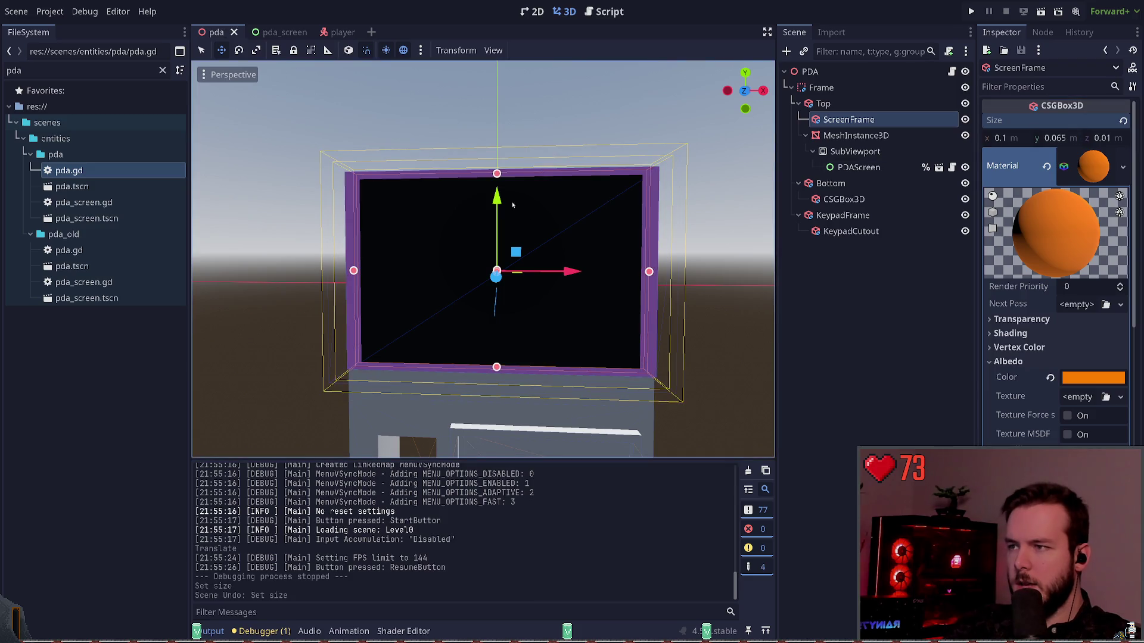
pyautogui.click(1074, 138)
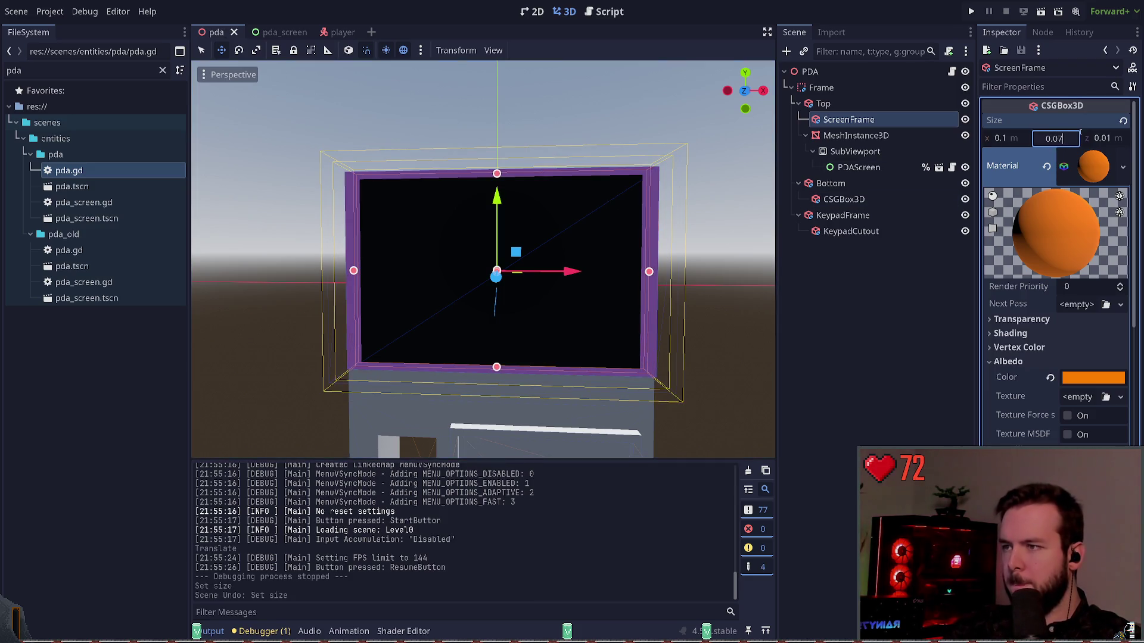
pyautogui.press('Return')
# Step: Lower ScreenFrame slightly and the screen mesh by 0.002, then relaunch the game
pyautogui.click(506, 201)
pyautogui.moveTo(507, 202); pyautogui.dragTo(492, 215)
pyautogui.hotkey('ctrl', 's')
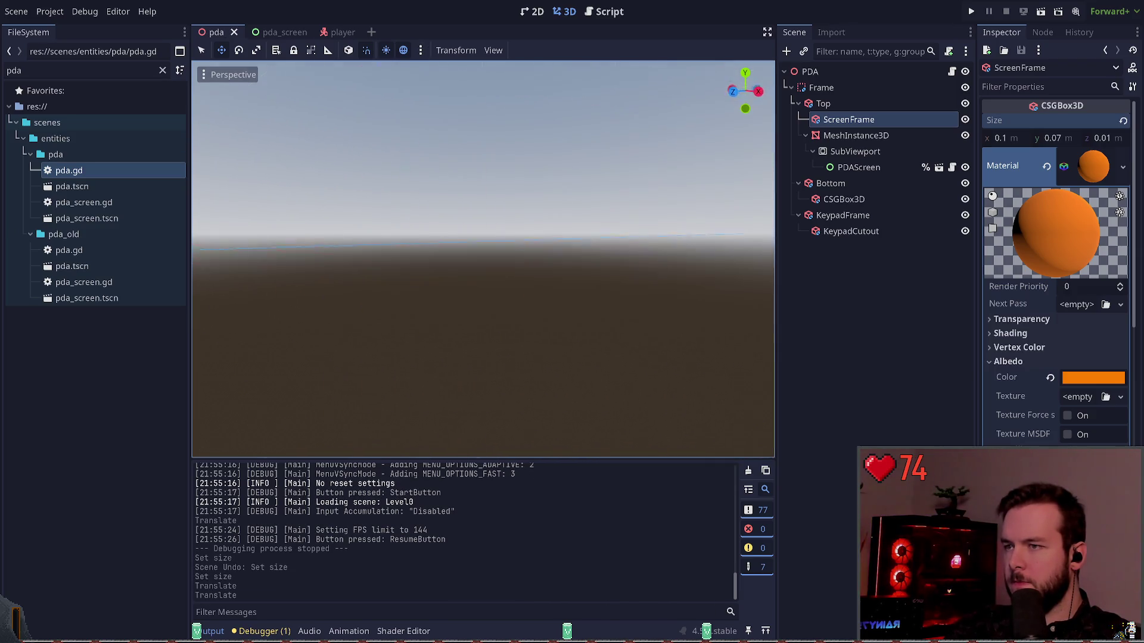
pyautogui.hotkey('ctrl', 'z')
pyautogui.hotkey('ctrl', 'shift', 'z')
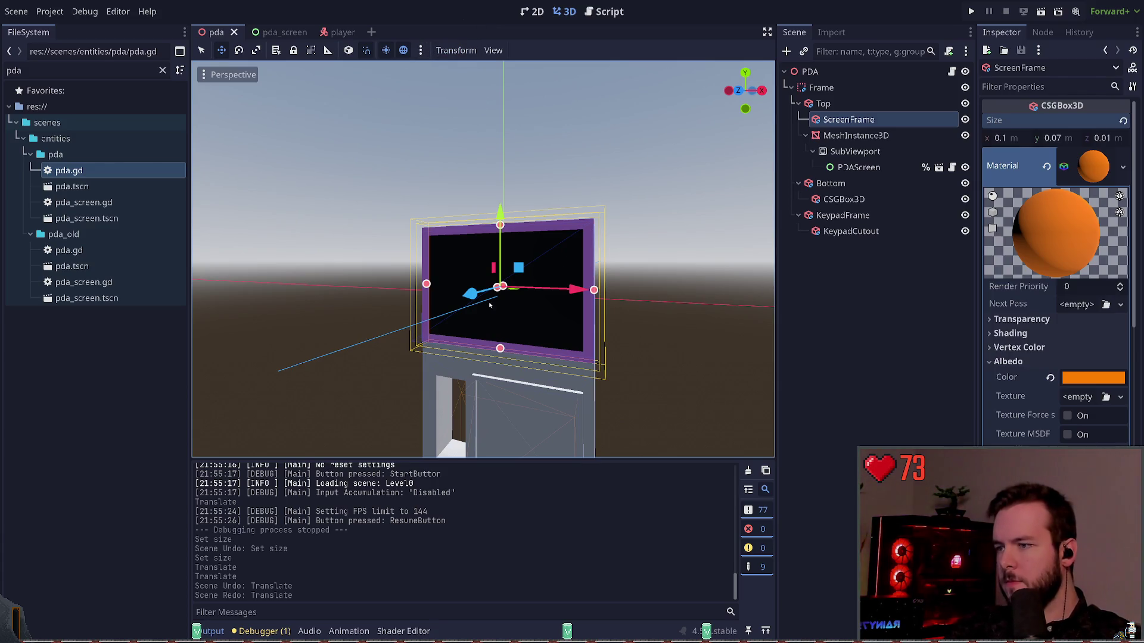
pyautogui.moveTo(501, 213); pyautogui.dragTo(500, 218)
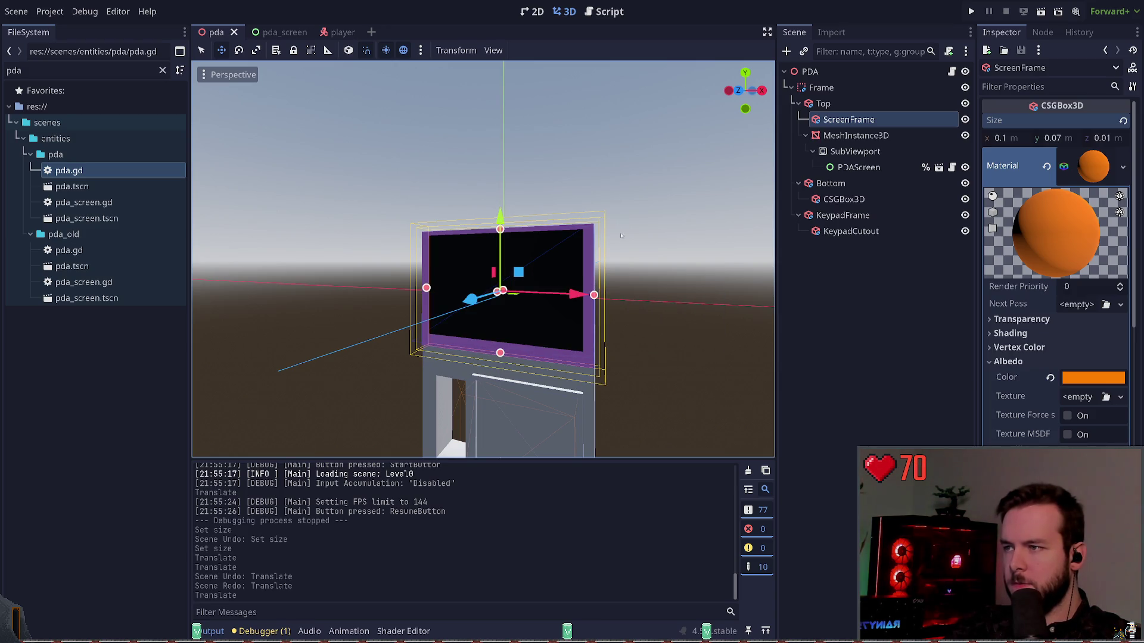
pyautogui.click(855, 135)
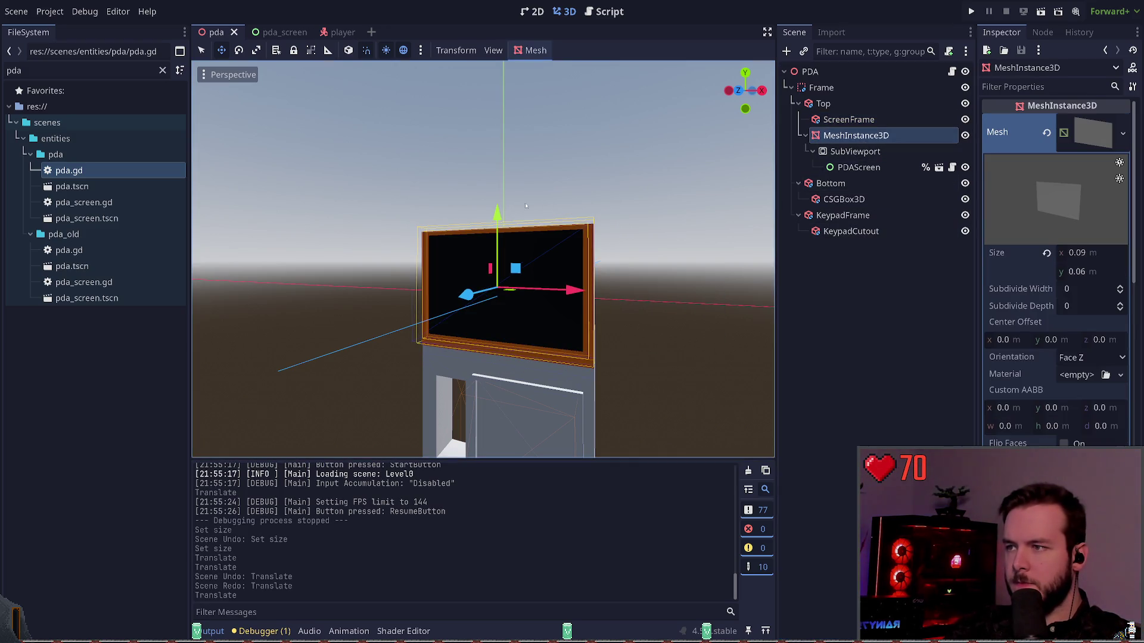
pyautogui.moveTo(494, 211); pyautogui.dragTo(492, 213)
pyautogui.press('F5')
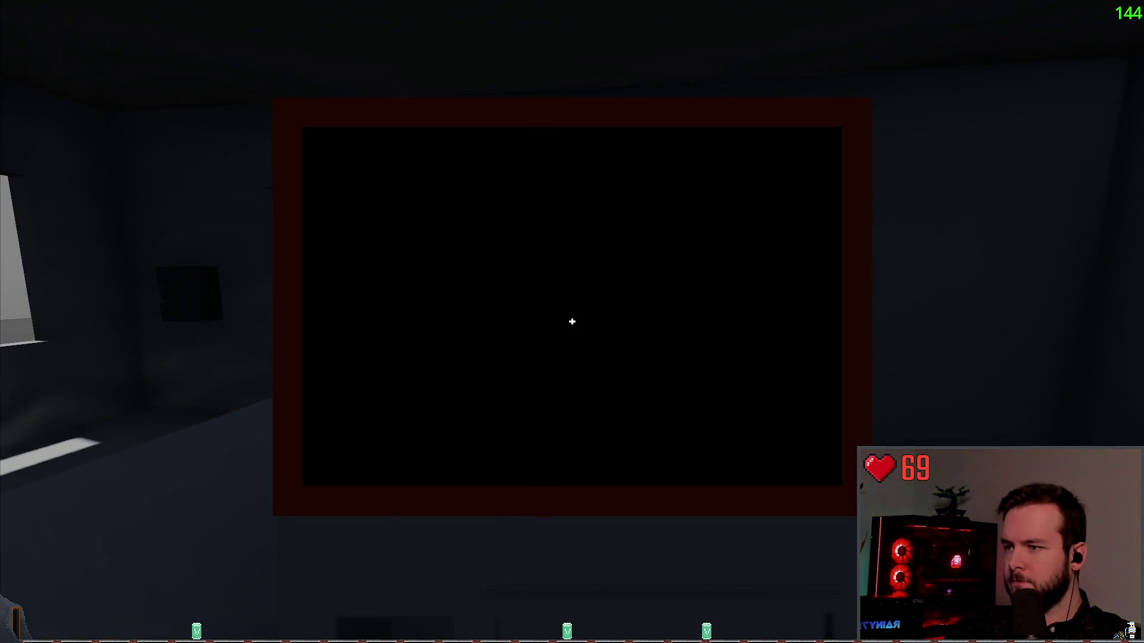
# Step: Pause and resume the game, watch 'Rakkish is cool' appear, then Dev Quit back to the editor
pyautogui.press('Escape')
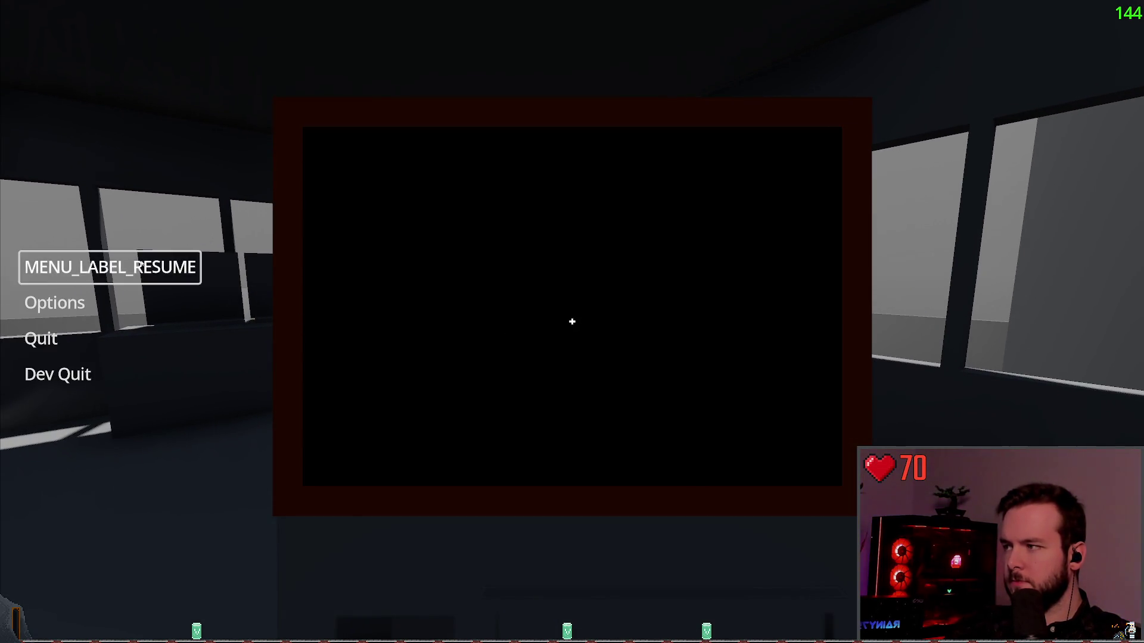
pyautogui.click(107, 265)
pyautogui.write('l')
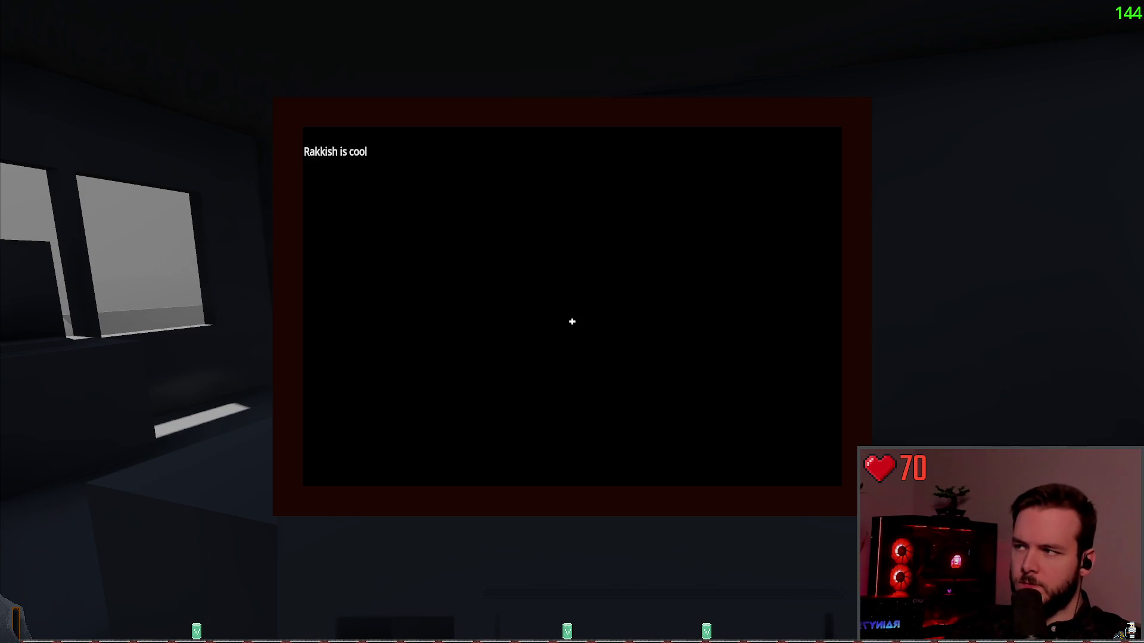
pyautogui.press('Escape')
pyautogui.click(44, 366)
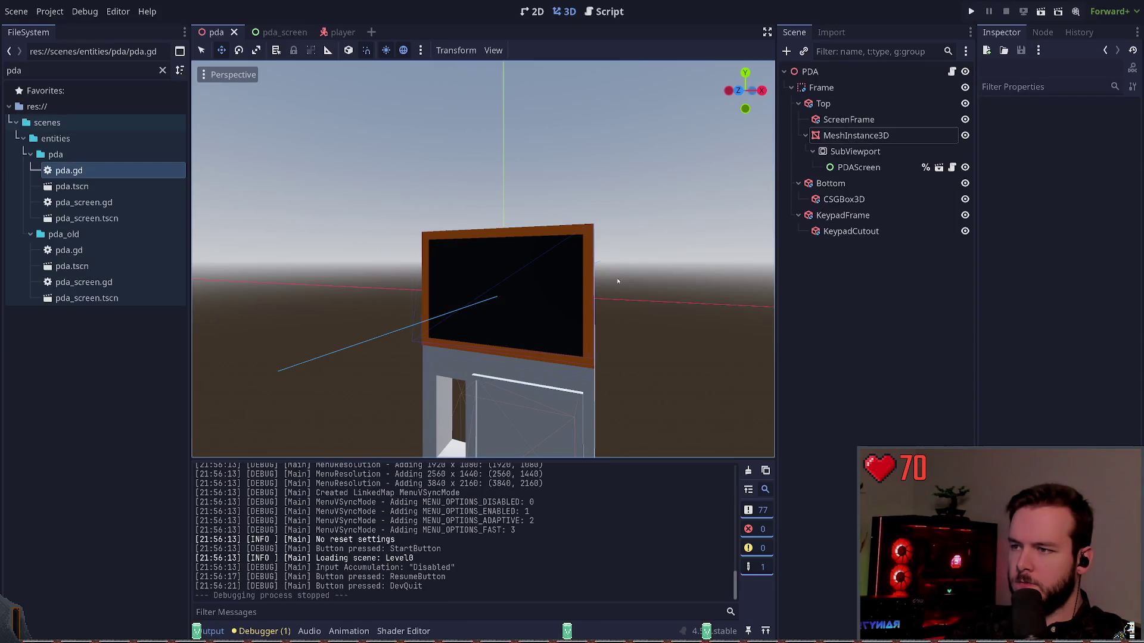
# Step: Open the player.gd script and go to the _hide_pda function
pyautogui.click(278, 33)
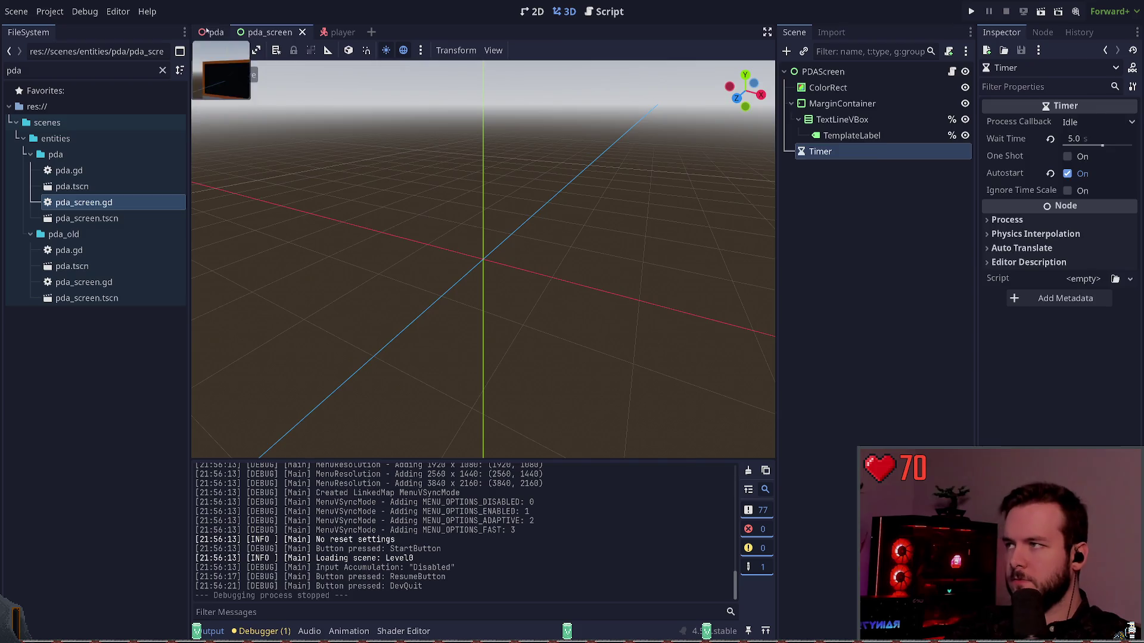
pyautogui.click(217, 32)
pyautogui.click(605, 12)
pyautogui.scroll(7, 520, 111)
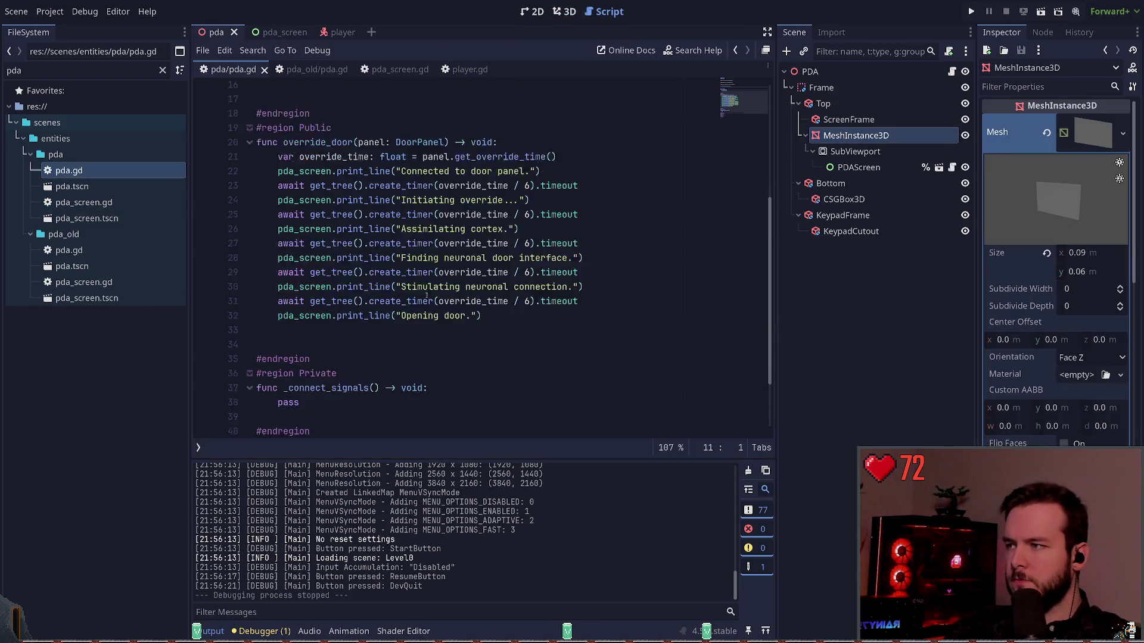
pyautogui.scroll(-4, 412, 261)
pyautogui.scroll(-3, 505, 320)
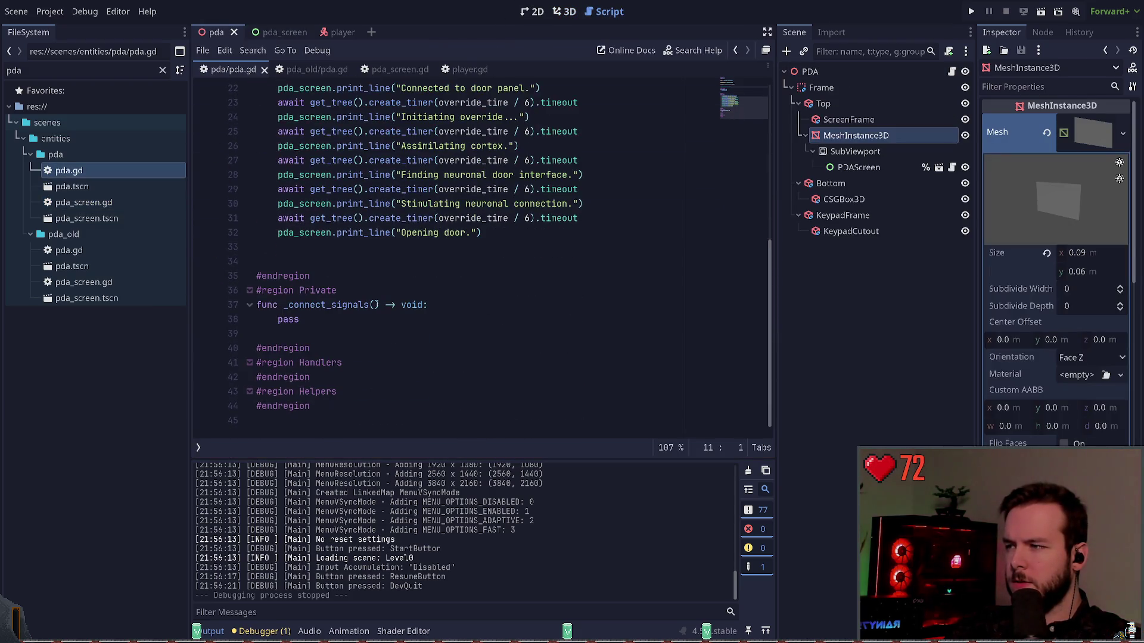
pyautogui.click(336, 32)
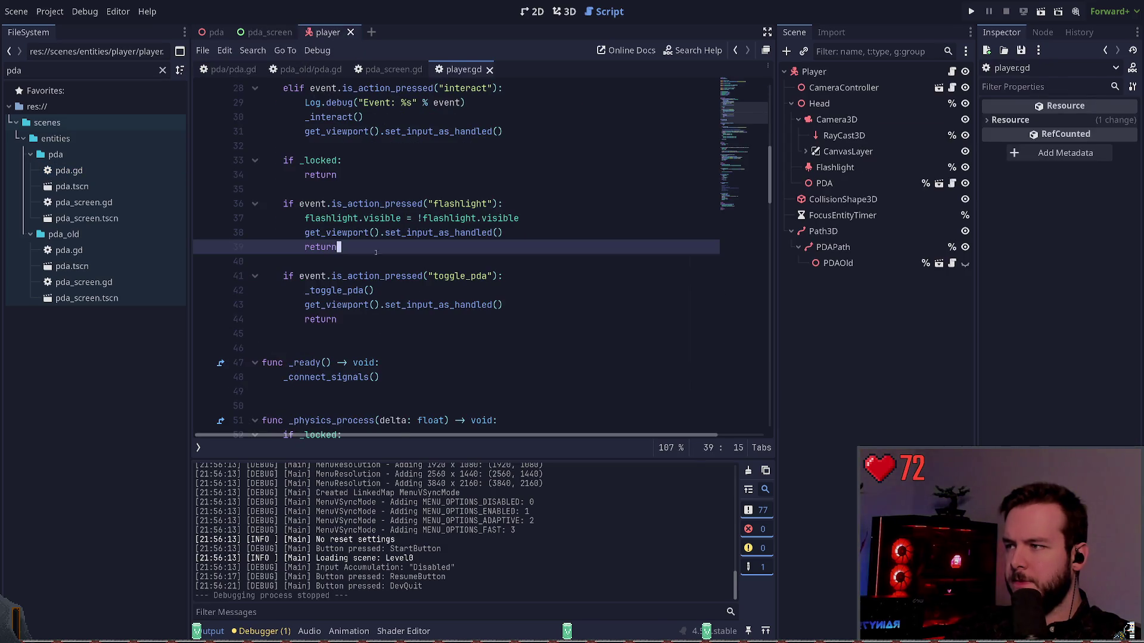
pyautogui.keyDown('ctrl'); pyautogui.click(355, 277); pyautogui.keyUp('ctrl')
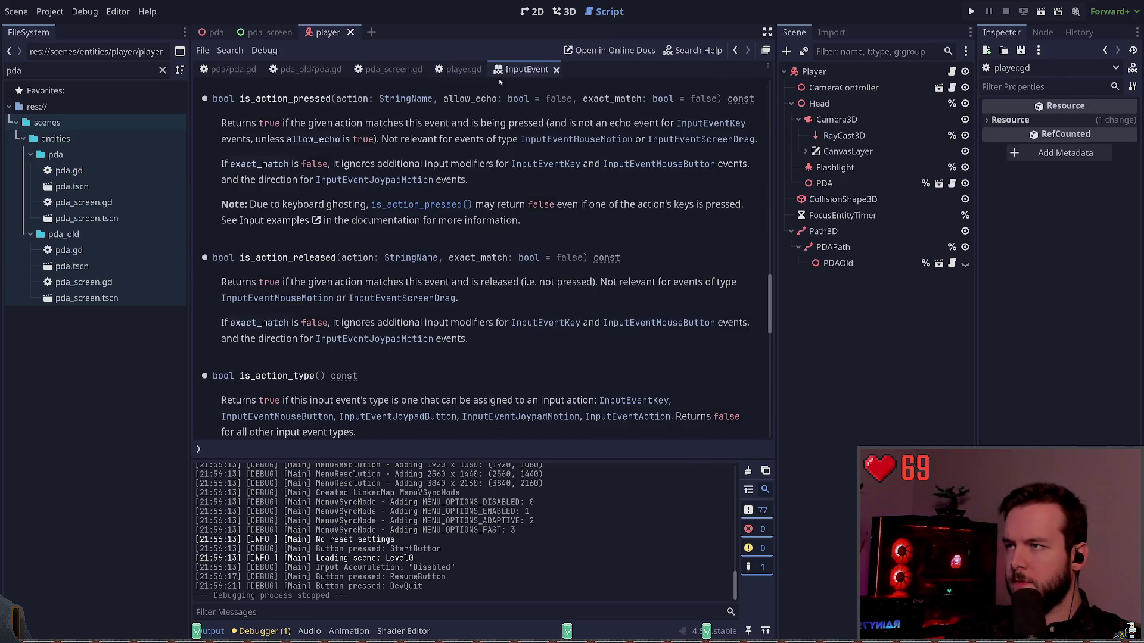
pyautogui.click(556, 69)
pyautogui.keyDown('ctrl'); pyautogui.click(352, 293); pyautogui.keyUp('ctrl')
pyautogui.scroll(-1, 381, 292)
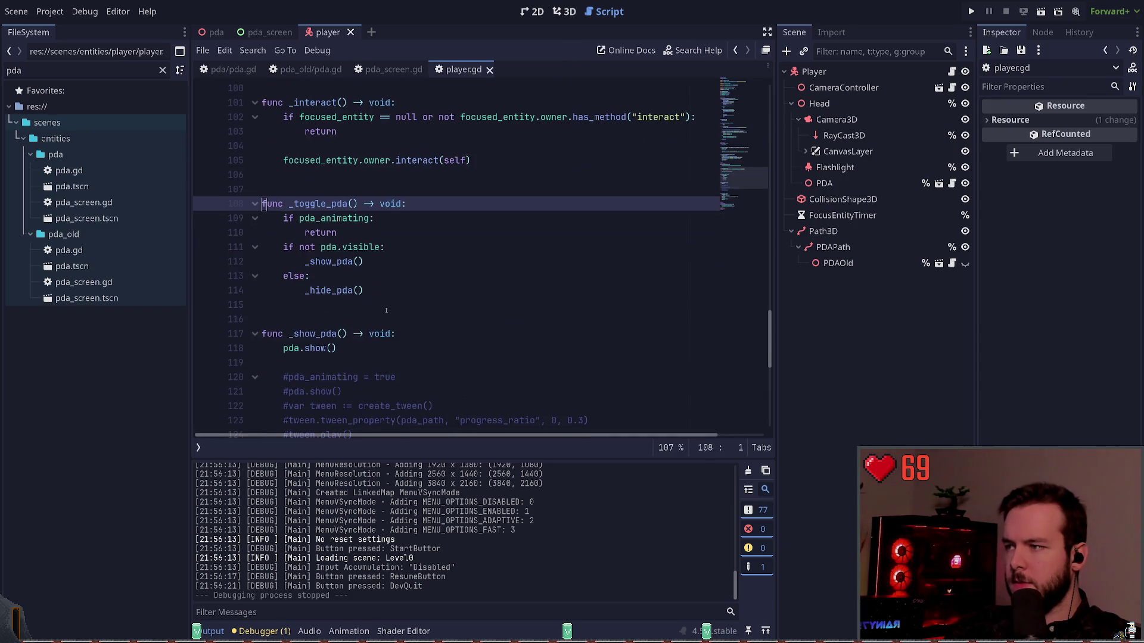
pyautogui.keyDown('ctrl'); pyautogui.click(333, 291); pyautogui.keyUp('ctrl')
# Step: Add pda.hide() at the top of _hide_pda above its commented-out tween lines, and save
pyautogui.press('Down')
pyautogui.press('Down')
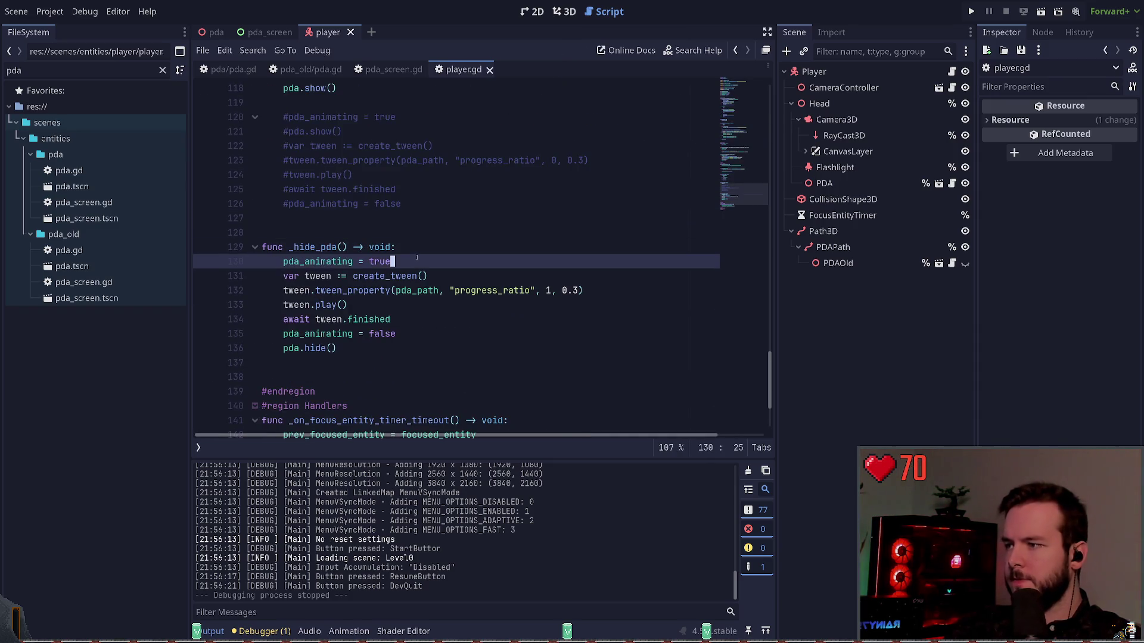
pyautogui.press('Down')
pyautogui.press('Down')
pyautogui.press('Down')
pyautogui.hotkey('shift', 'Up')
pyautogui.hotkey('shift', 'Up')
pyautogui.hotkey('shift', 'Up')
pyautogui.hotkey('shift', 'Home')
pyautogui.hotkey('shift', 'Home')
pyautogui.hotkey('ctrl', 'shift', 'Return')
pyautogui.hotkey('ctrl', 's')
pyautogui.press('Left')
pyautogui.press('Left')
pyautogui.press('Left')
pyautogui.scroll(2, 574, 207)
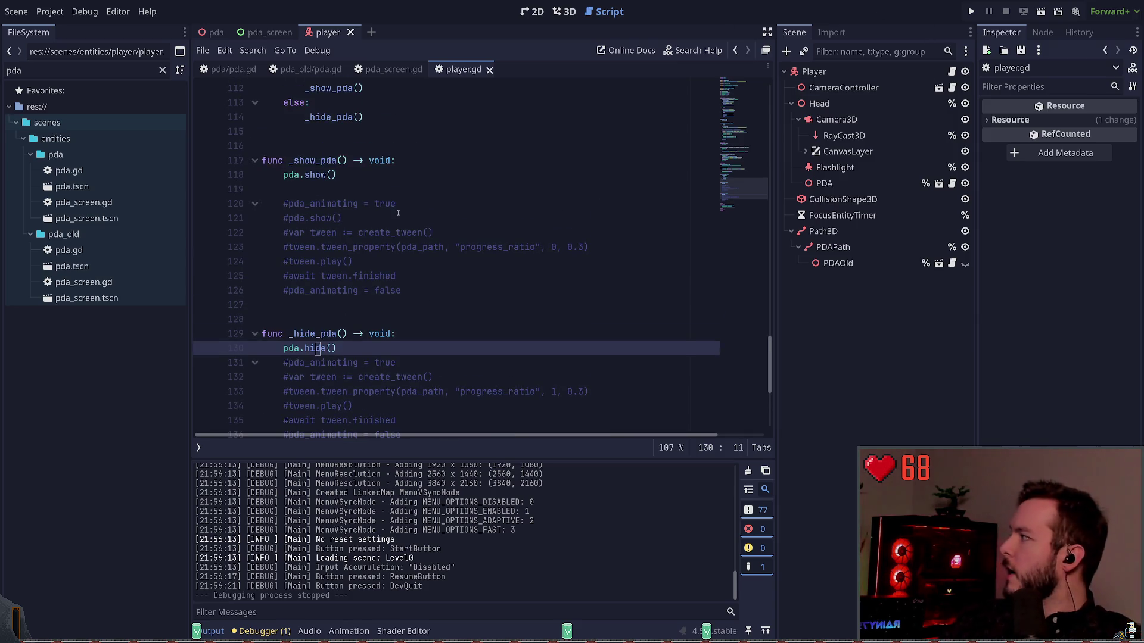
pyautogui.press('End')
pyautogui.press('Return')
pyautogui.hotkey('ctrl', 's')
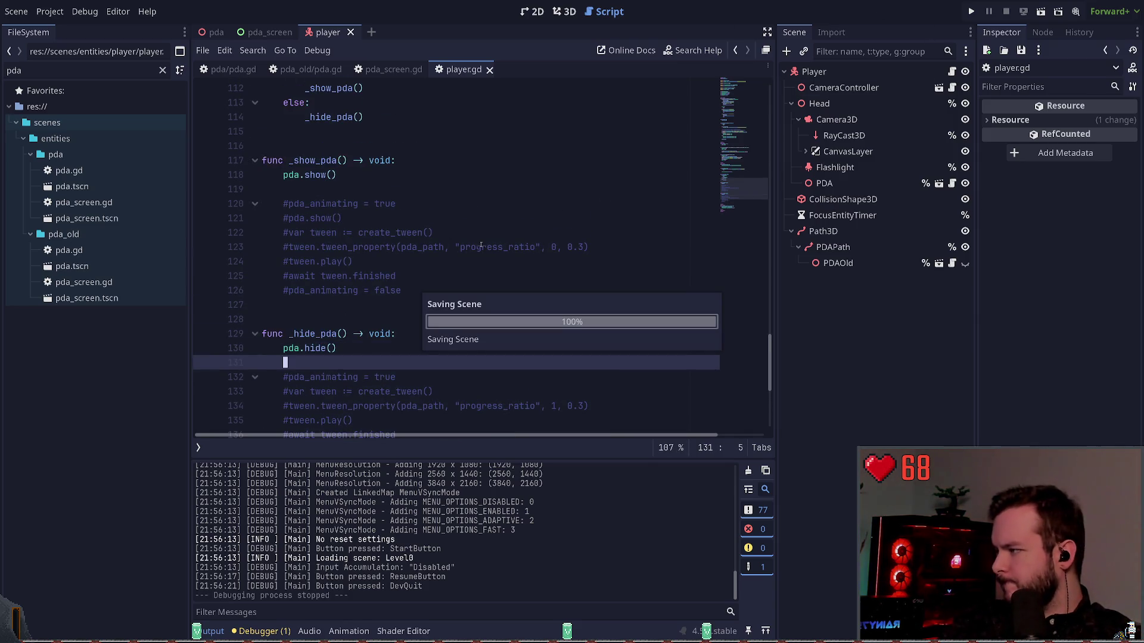
pyautogui.scroll(-1, 460, 288)
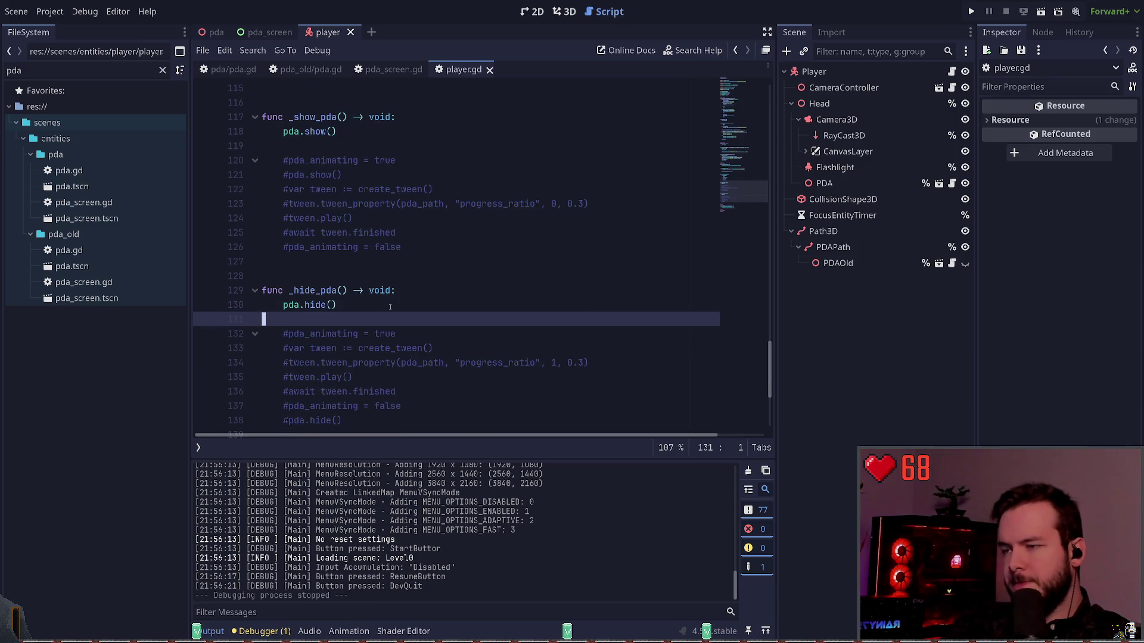
pyautogui.scroll(7, 367, 307)
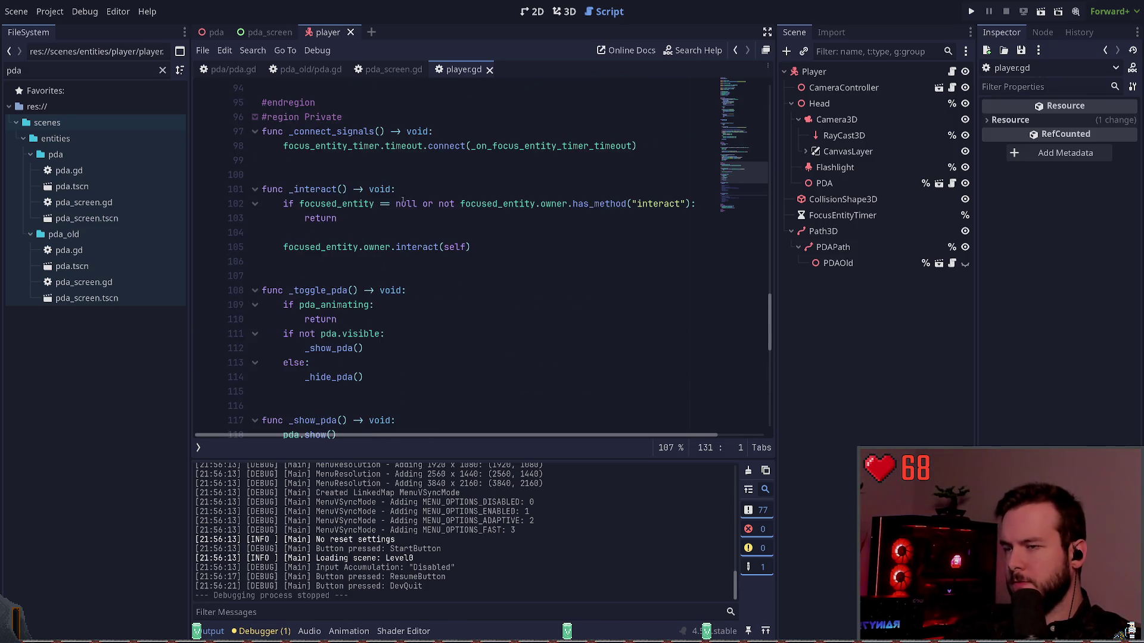
pyautogui.click(564, 11)
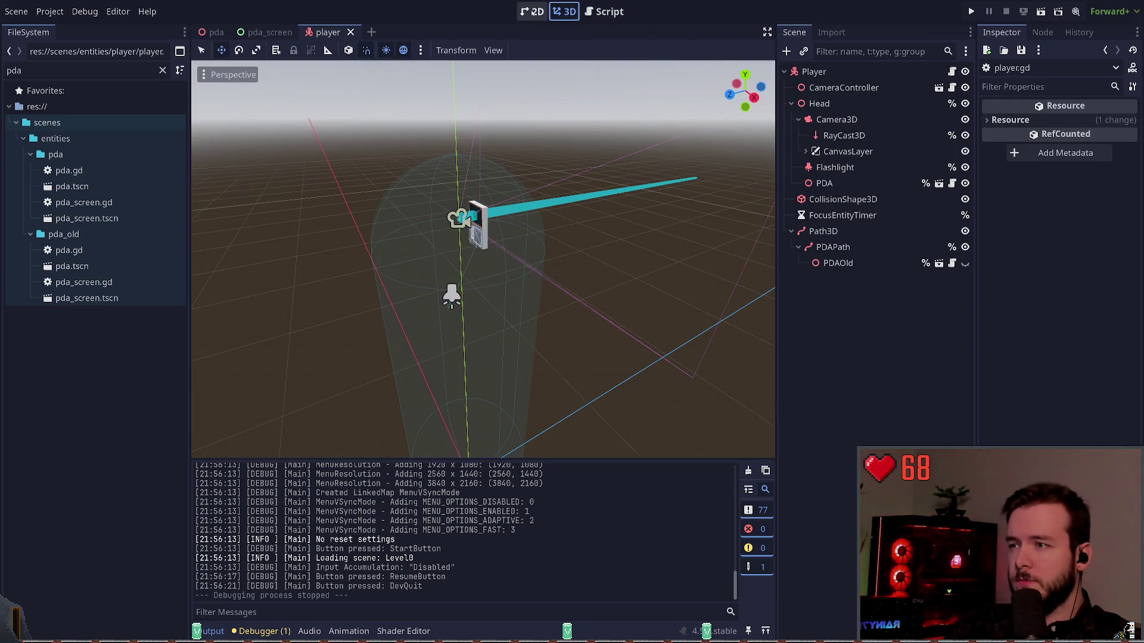
# Step: Inspect PDAOld, then move the PDA node under PDAPath
pyautogui.click(834, 263)
pyautogui.click(863, 298)
pyautogui.click(833, 246)
pyautogui.click(837, 263)
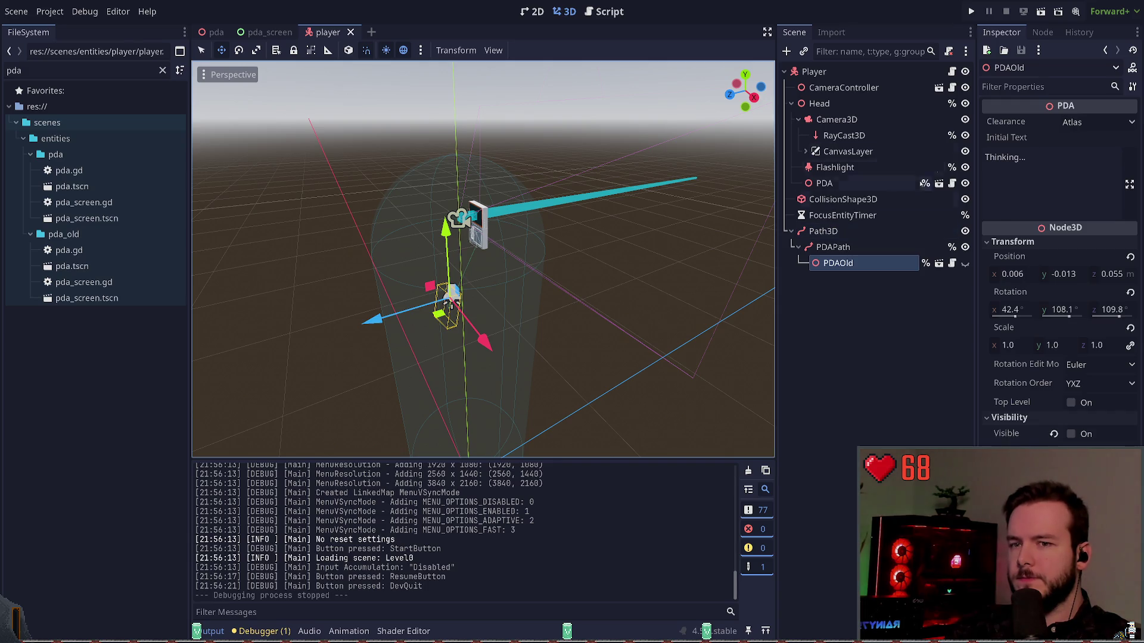
pyautogui.click(855, 185)
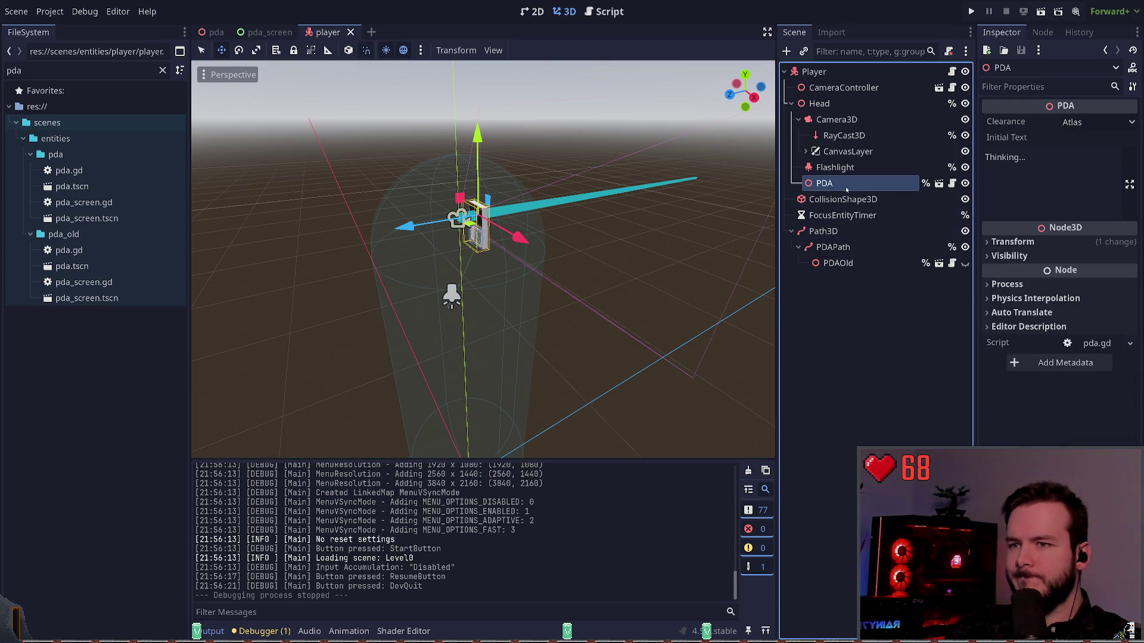
pyautogui.moveTo(847, 191); pyautogui.dragTo(843, 268)
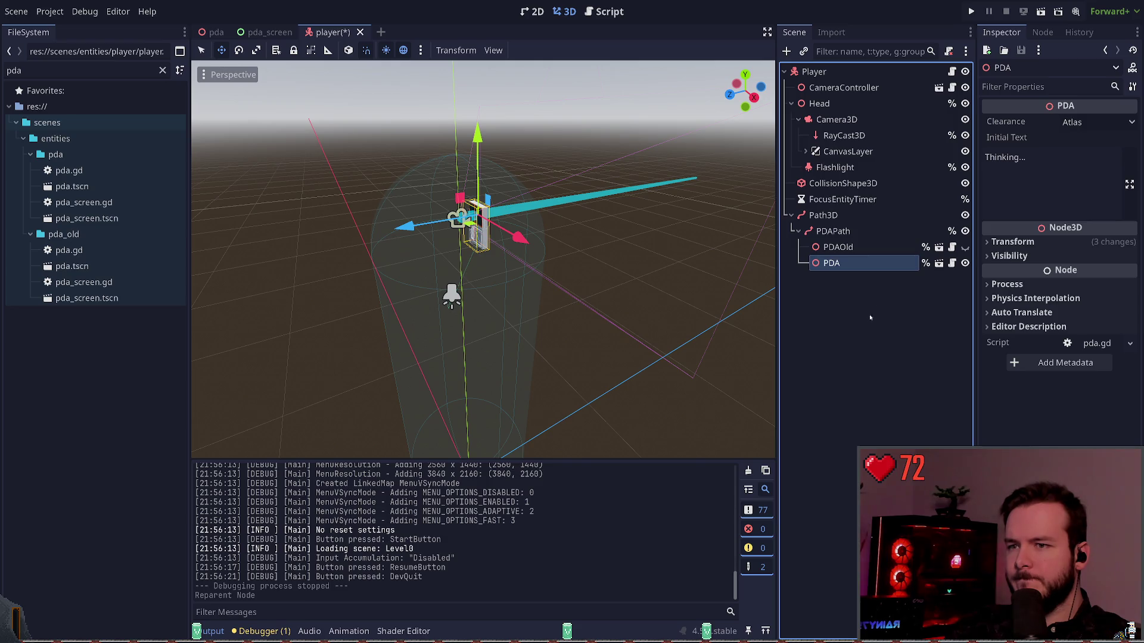
# Step: Reset the PDA node's Position and Rotation to zero
pyautogui.click(865, 289)
pyautogui.click(856, 265)
pyautogui.click(1012, 242)
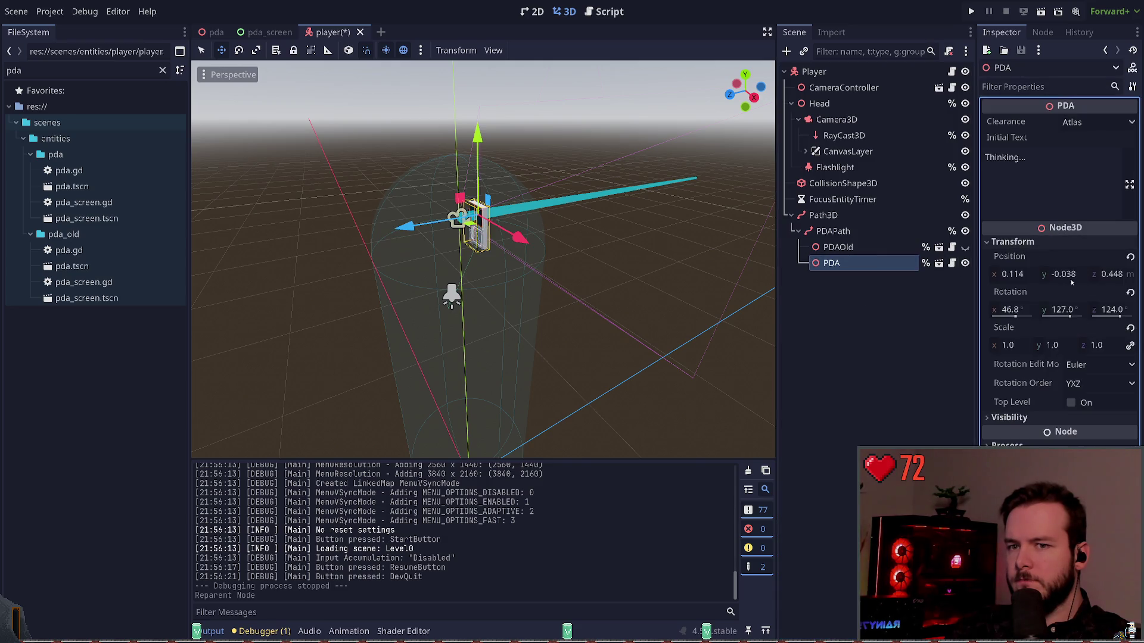
pyautogui.click(1129, 257)
pyautogui.click(1129, 293)
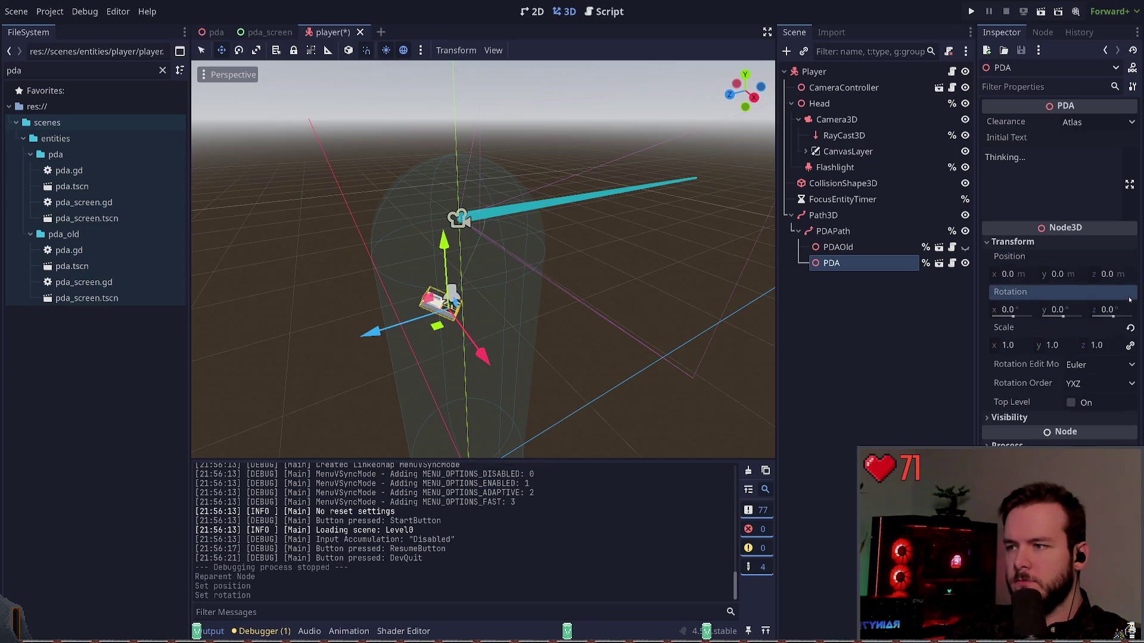
pyautogui.click(928, 328)
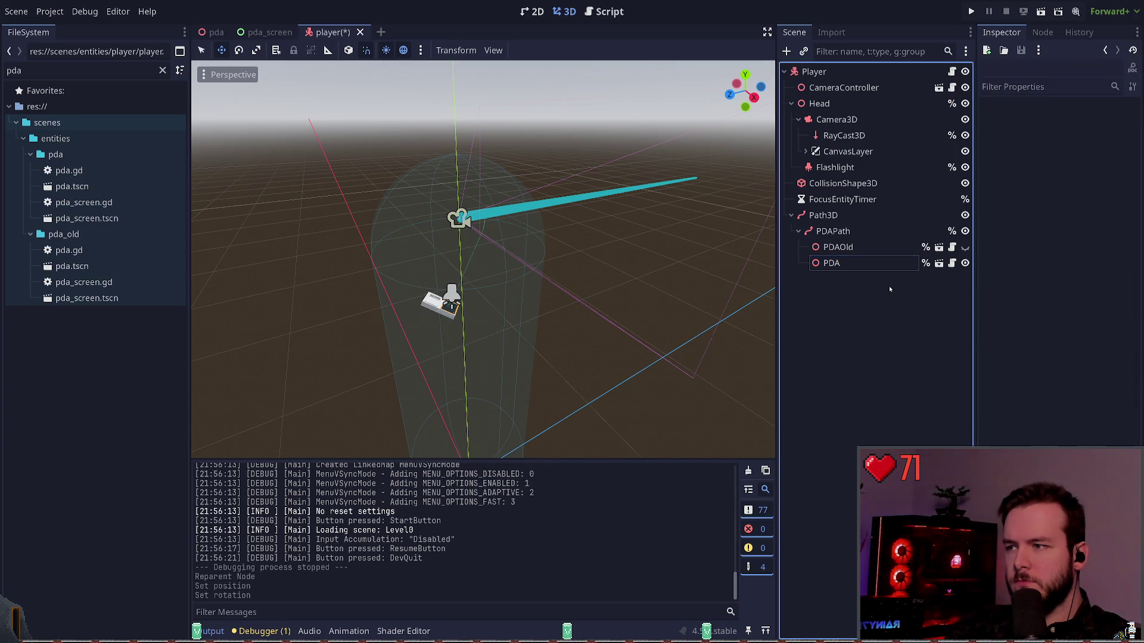
pyautogui.hotkey('ctrl', 'z')
pyautogui.hotkey('ctrl', 'z')
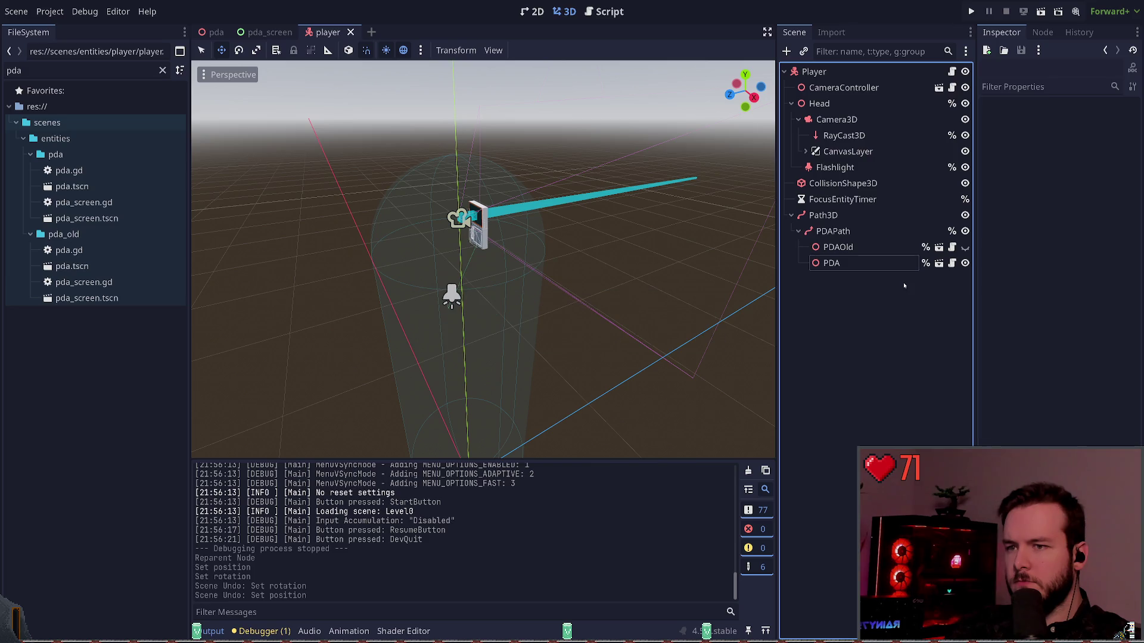
pyautogui.click(858, 232)
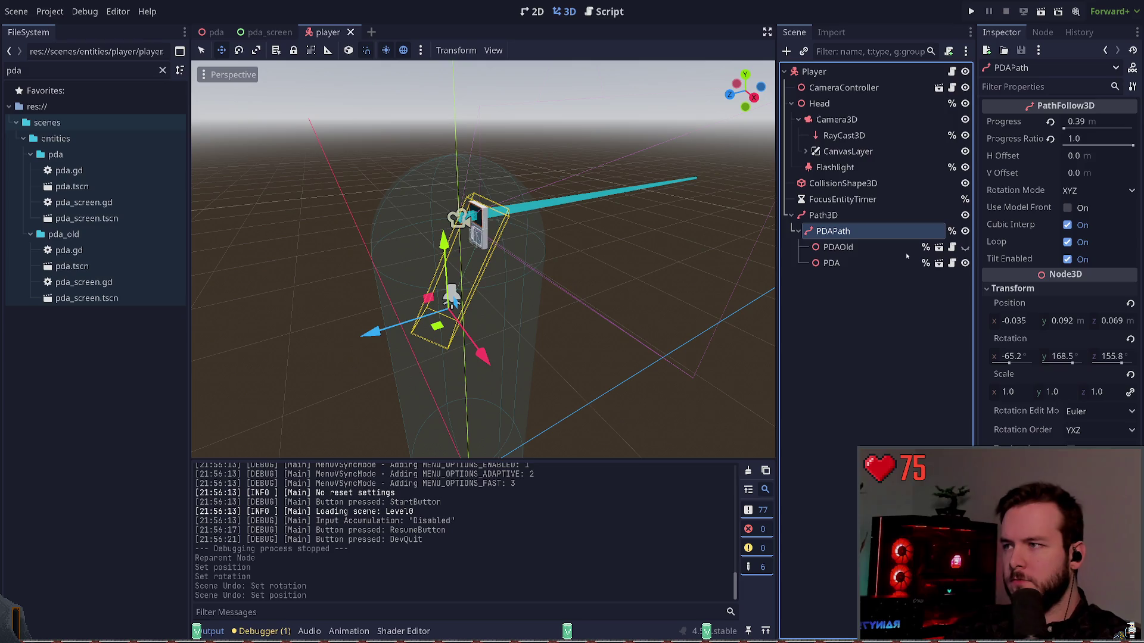
pyautogui.hotkey('ctrl', 'shift', 'a')
pyautogui.press('Return')
pyautogui.hotkey('ctrl', 'z')
pyautogui.hotkey('ctrl', 'F3')
pyautogui.scroll(-8, 462, 258)
# Step: Comment out the plain pda.show()/pda.hide() calls and uncomment the tween blocks in both functions
pyautogui.click(462, 258)
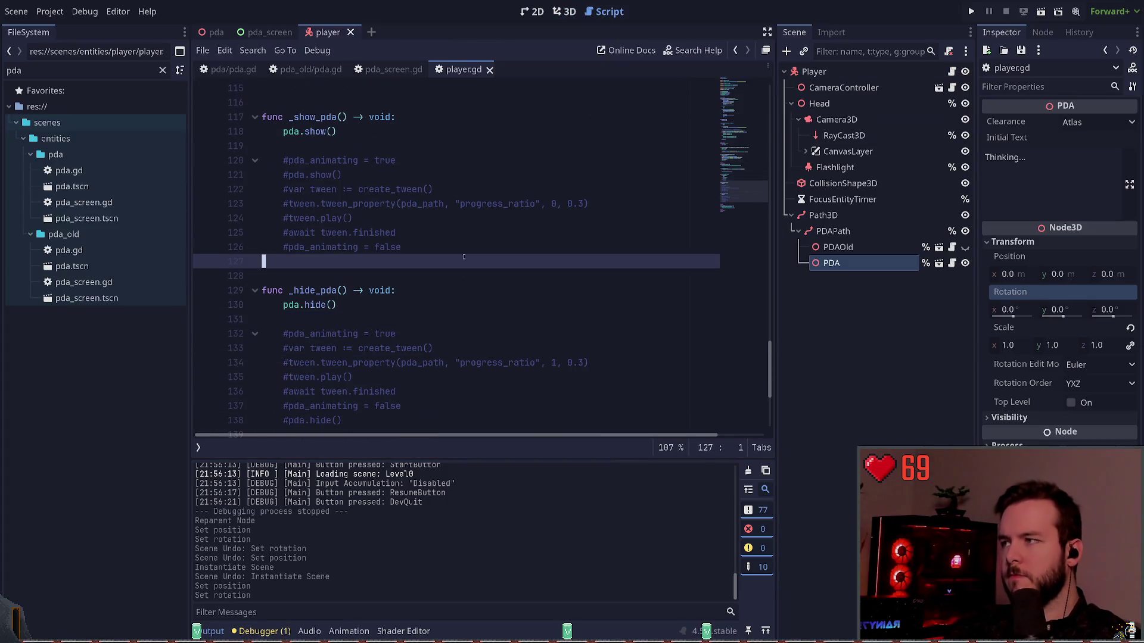
pyautogui.press('Up')
pyautogui.press('Up')
pyautogui.press('Up')
pyautogui.press('Up')
pyautogui.press('Up')
pyautogui.press('Up')
pyautogui.hotkey('ctrl', 'k')
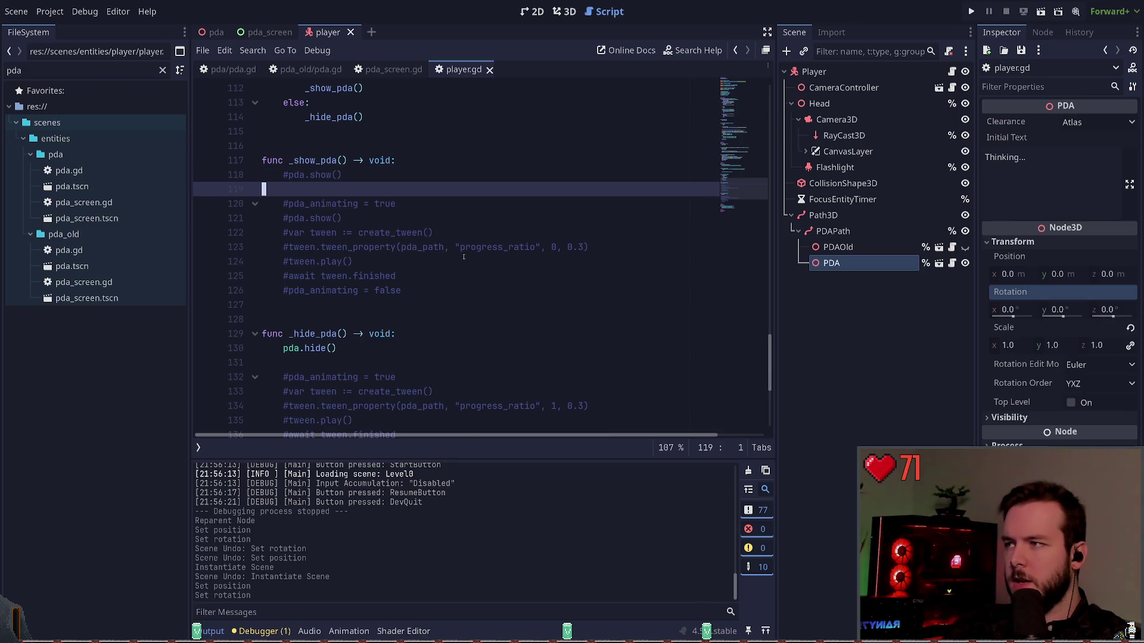
pyautogui.press('Down')
pyautogui.press('Down')
pyautogui.press('Down')
pyautogui.hotkey('shift', 'Up')
pyautogui.hotkey('shift', 'Up')
pyautogui.hotkey('shift', 'Up')
pyautogui.hotkey('shift', 'Up')
pyautogui.hotkey('shift', 'Up')
pyautogui.hotkey('ctrl', 'k')
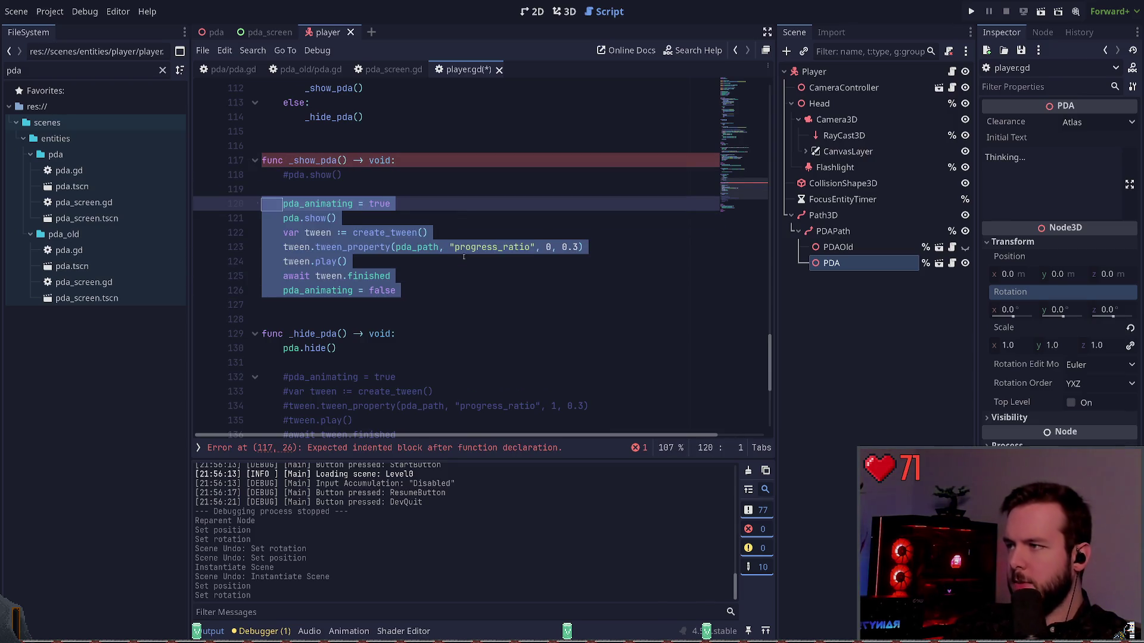
pyautogui.press('Down')
pyautogui.press('Down')
pyautogui.press('Down')
pyautogui.press('Down')
pyautogui.press('Down')
pyautogui.press('Down')
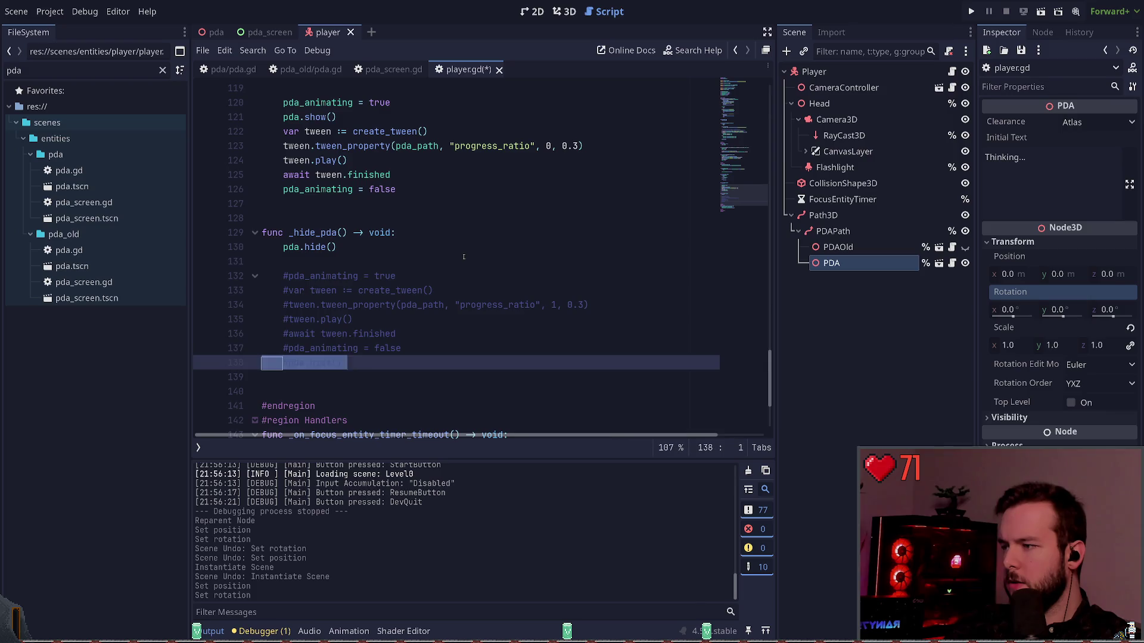
pyautogui.hotkey('shift', 'Up')
pyautogui.hotkey('shift', 'Up')
pyautogui.hotkey('shift', 'Up')
pyautogui.hotkey('ctrl', 'k')
pyautogui.press('Up')
pyautogui.press('Up')
pyautogui.hotkey('ctrl', 'k')
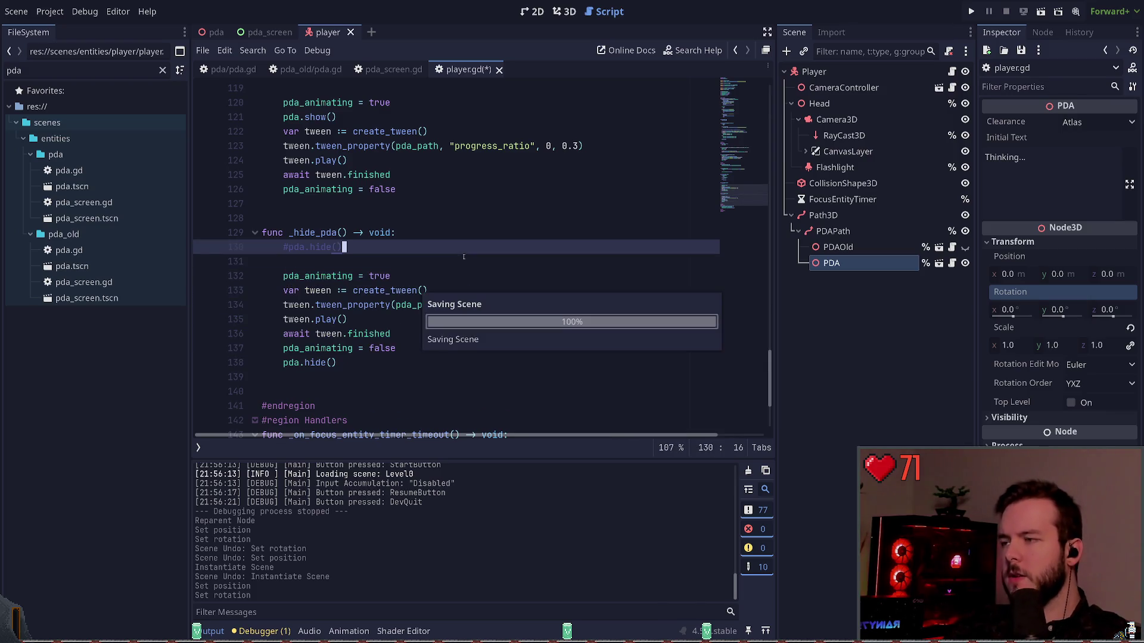
# Step: Run the game to test the PDA slide animations, then quit back to the editor
pyautogui.press('F5')
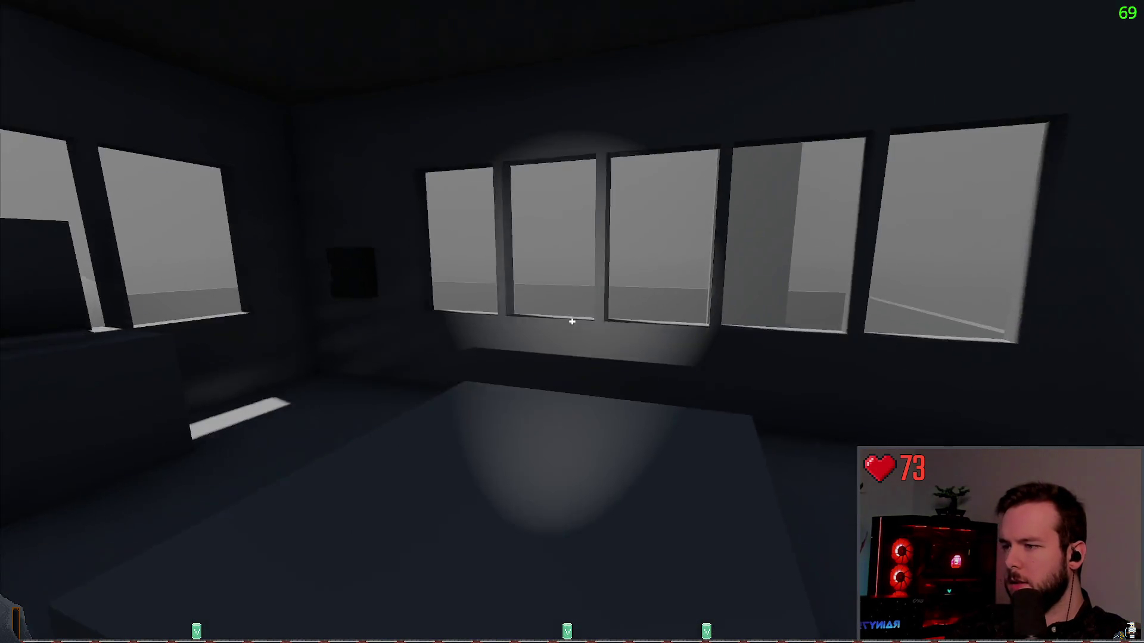
pyautogui.moveTo(572, 322)
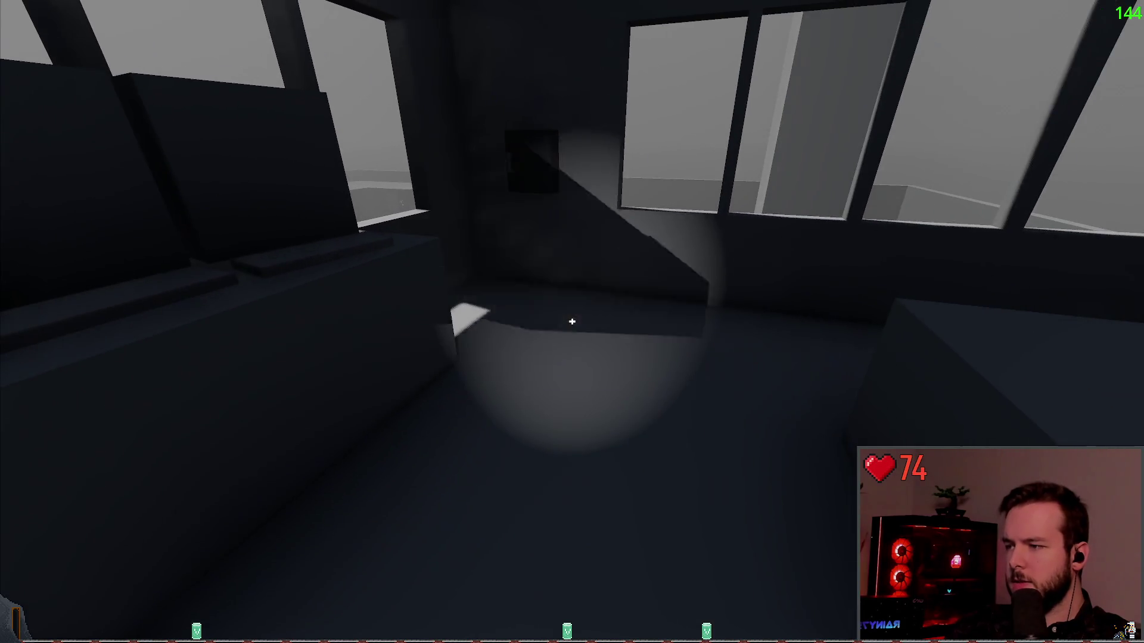
pyautogui.press('Escape')
pyautogui.click(70, 374)
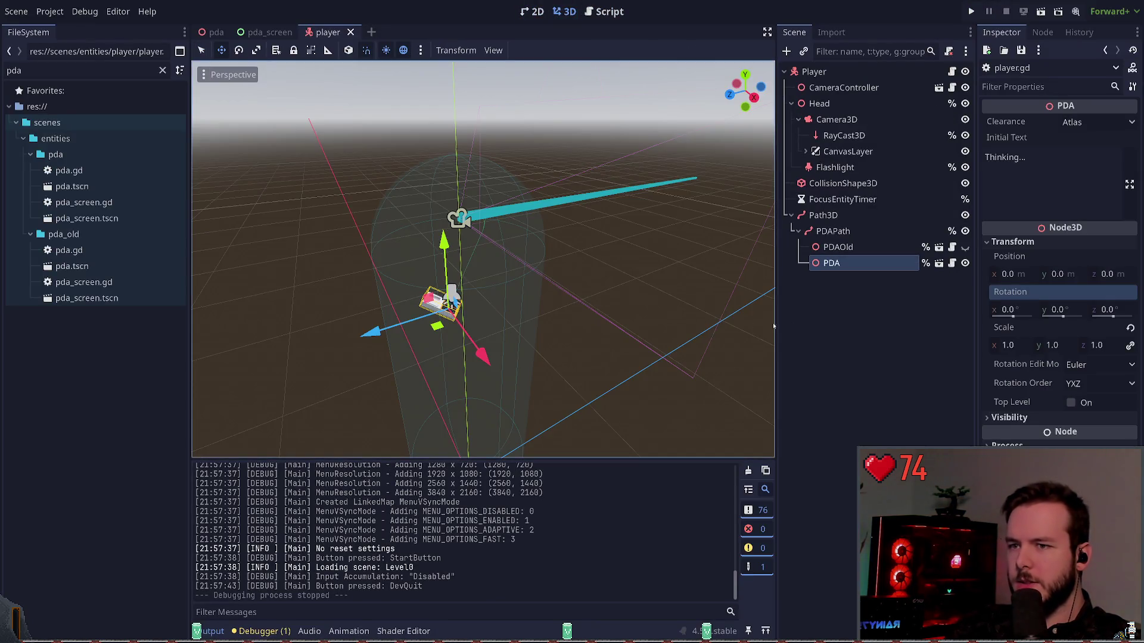
# Step: Rotate PDAPath with the gizmo to tilt the PDA to -26.5°, 20.9°, 1.6°
pyautogui.click(839, 232)
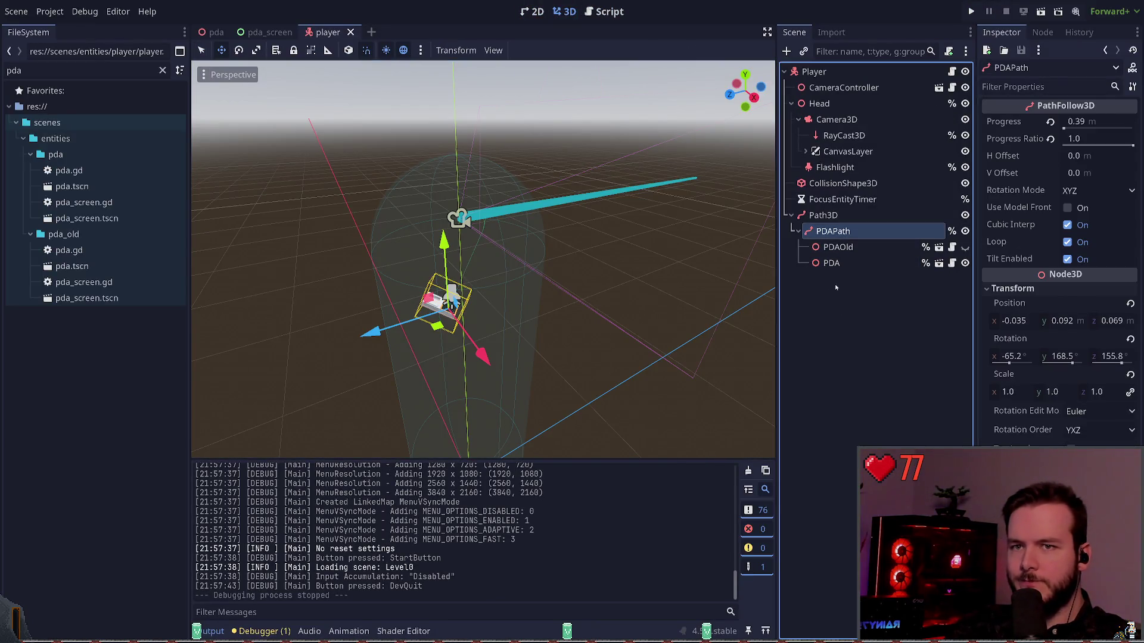
pyautogui.click(1130, 339)
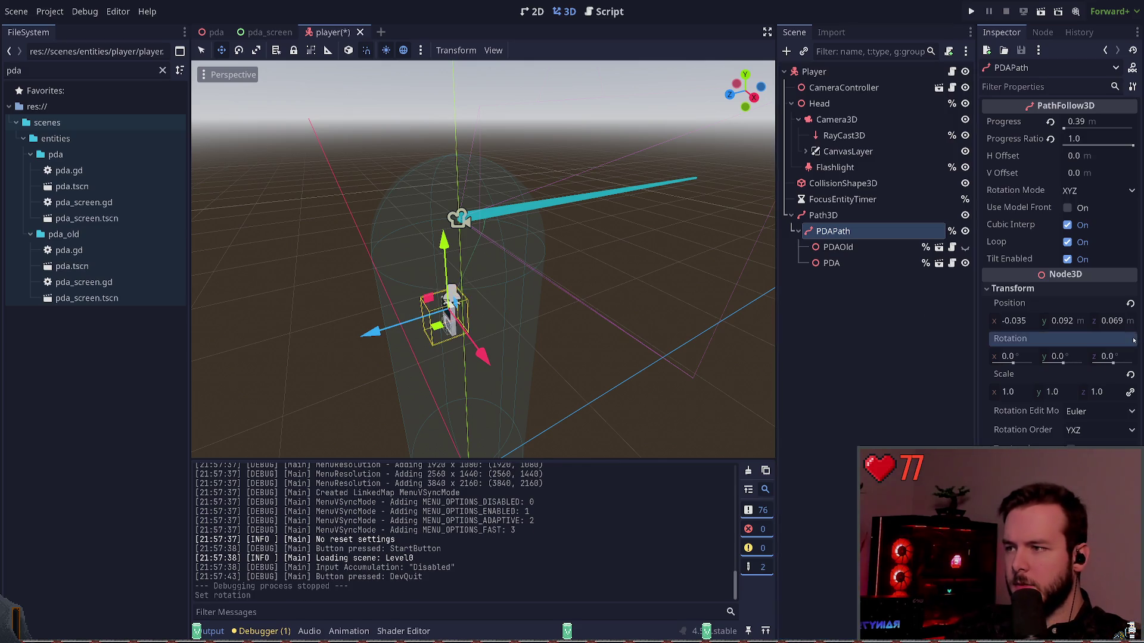
pyautogui.hotkey('ctrl', 'z')
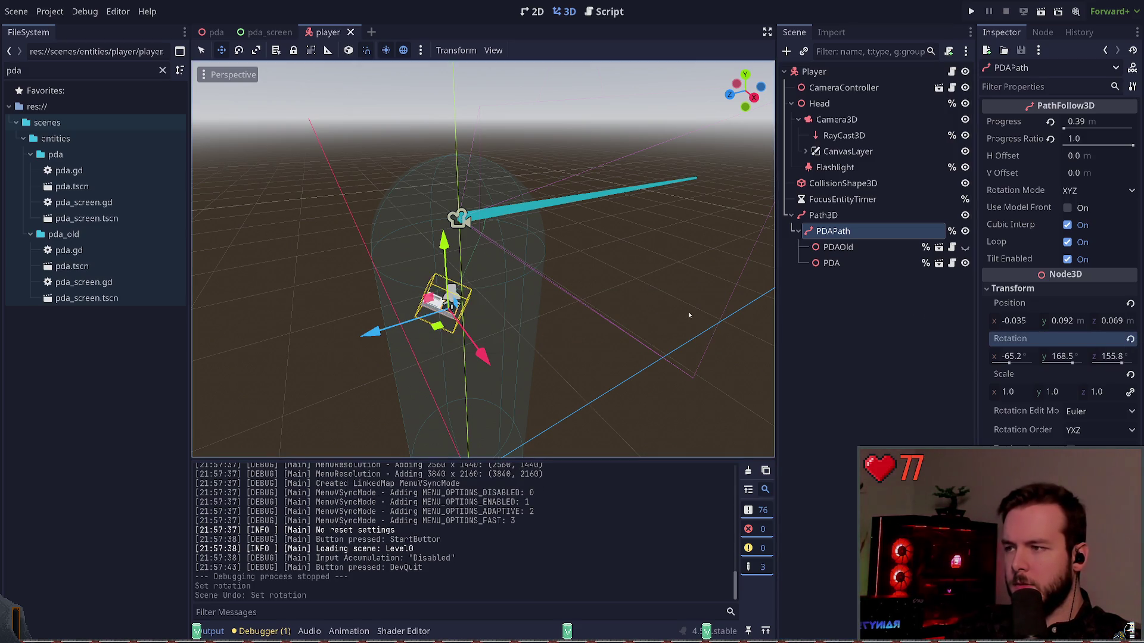
pyautogui.press('e')
pyautogui.moveTo(427, 280)
pyautogui.mouseDown()
pyautogui.moveTo(489, 343)
pyautogui.moveTo(468, 322)
pyautogui.moveTo(494, 310)
pyautogui.moveTo(464, 294)
pyautogui.moveTo(494, 276)
pyautogui.mouseUp()
pyautogui.hotkey('ctrl', 'z')
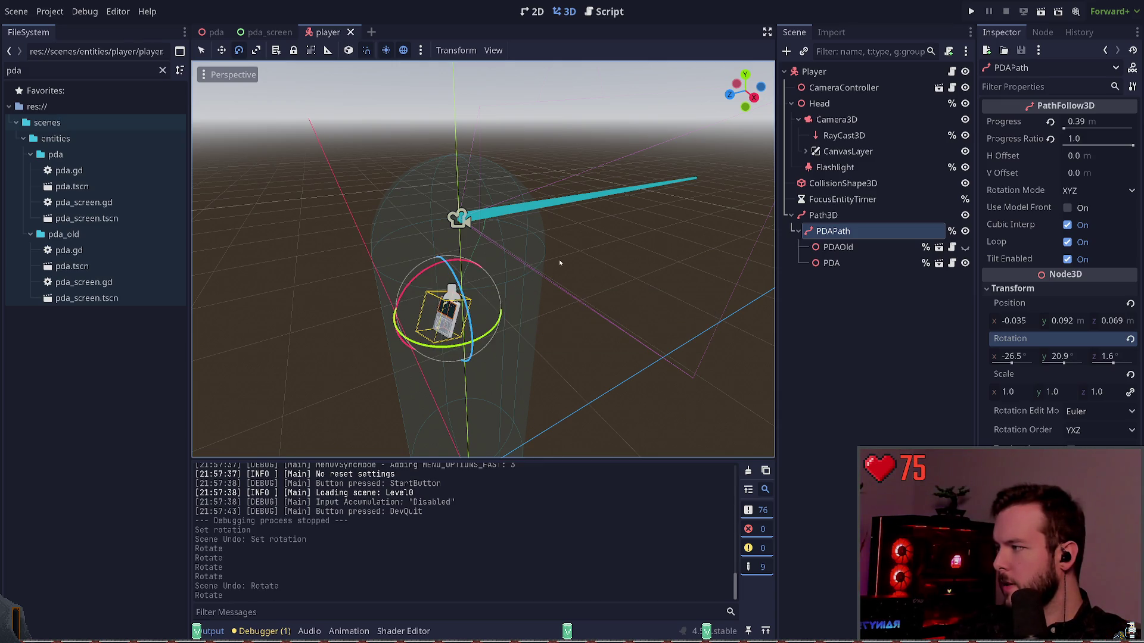
# Step: Run the project with F5, walk toward the desk, then Dev Quit from the pause menu
pyautogui.press('F5')
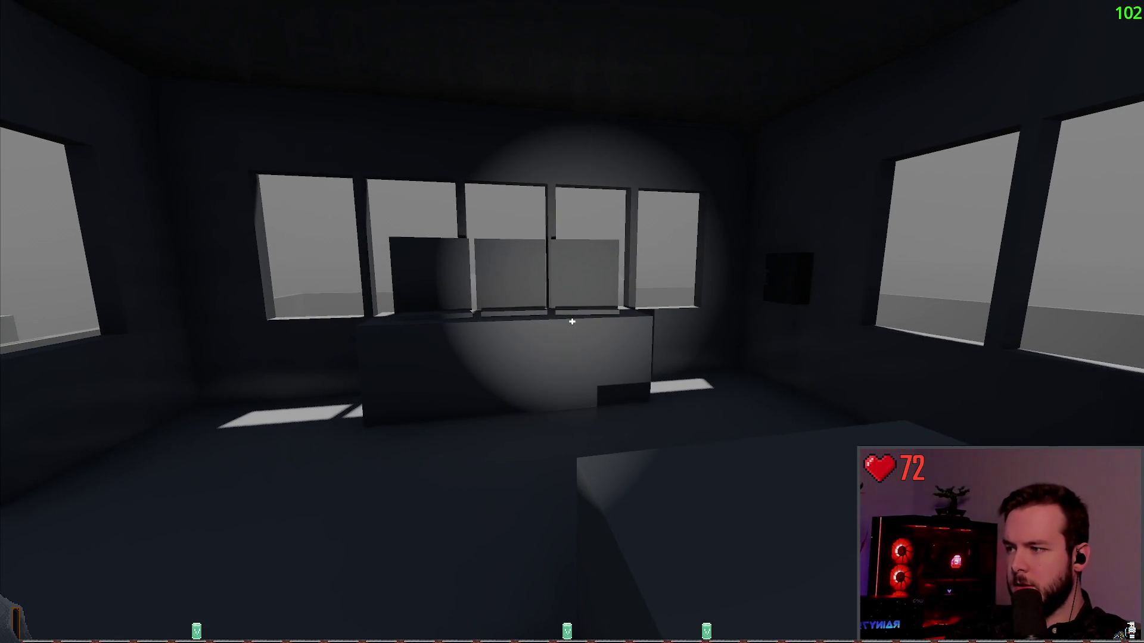
pyautogui.press('w')
pyautogui.press('Escape')
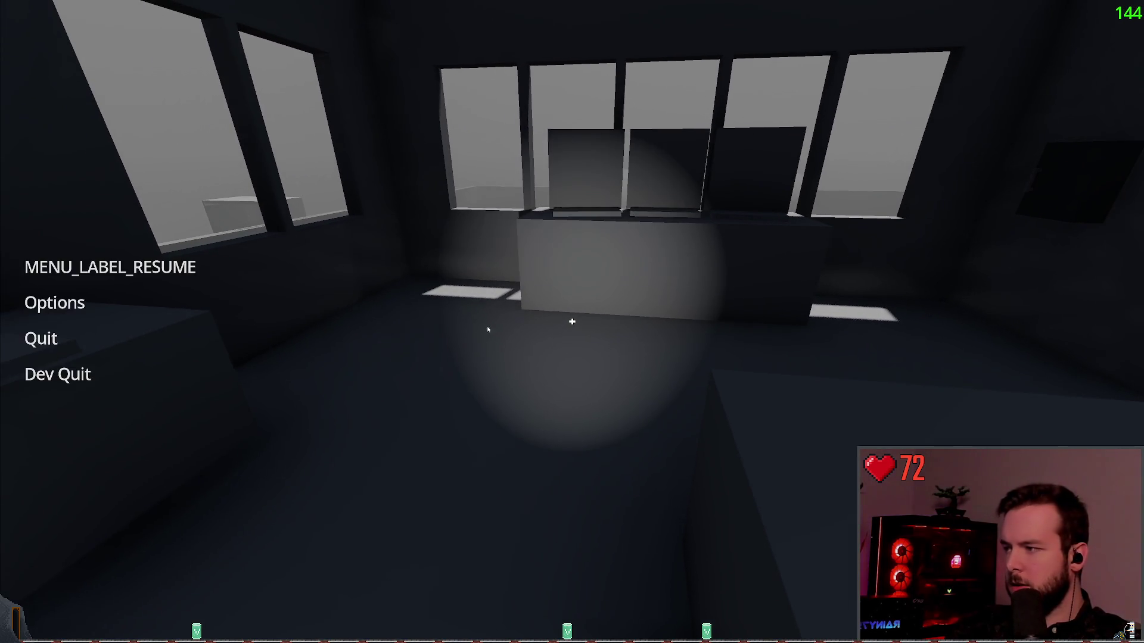
pyautogui.click(78, 378)
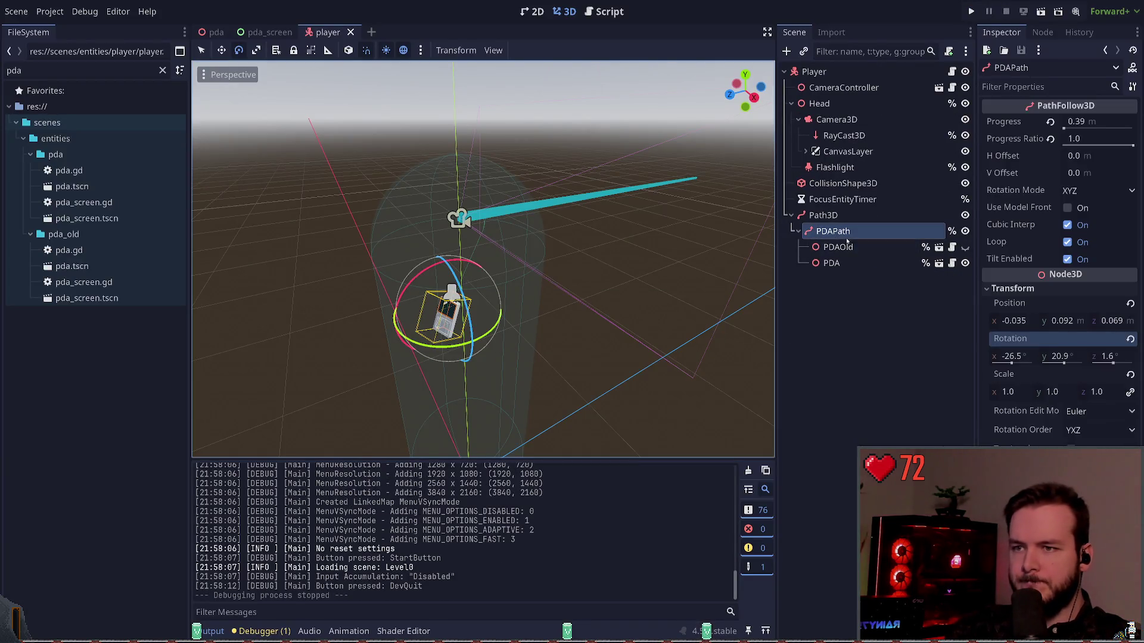
# Step: Confirm quitting the game, reset the PDA node's scale to 1.0 and save the player scene
pyautogui.click(857, 287)
pyautogui.click(833, 231)
pyautogui.click(831, 263)
pyautogui.click(850, 304)
pyautogui.click(851, 263)
pyautogui.click(1130, 329)
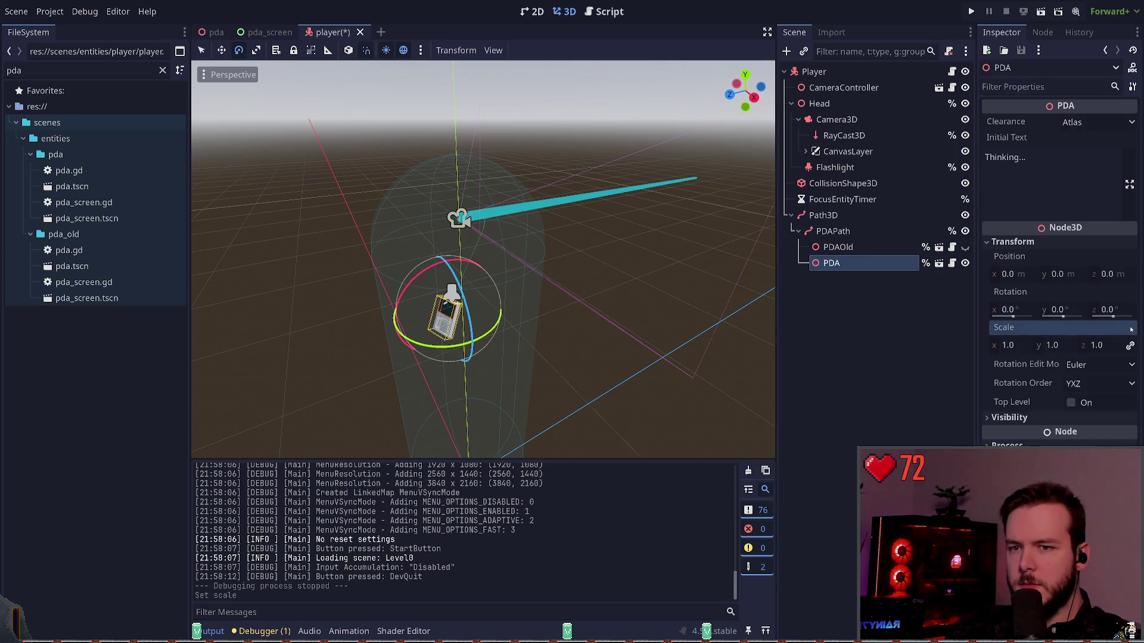
pyautogui.click(857, 334)
pyautogui.hotkey('ctrl', 's')
# Step: Show PDAOld, copy its 42.4°, 108.1°, 109.8° rotation onto PDA, then hide PDAOld again
pyautogui.click(858, 247)
pyautogui.click(857, 314)
pyautogui.click(863, 245)
pyautogui.click(870, 262)
pyautogui.click(875, 246)
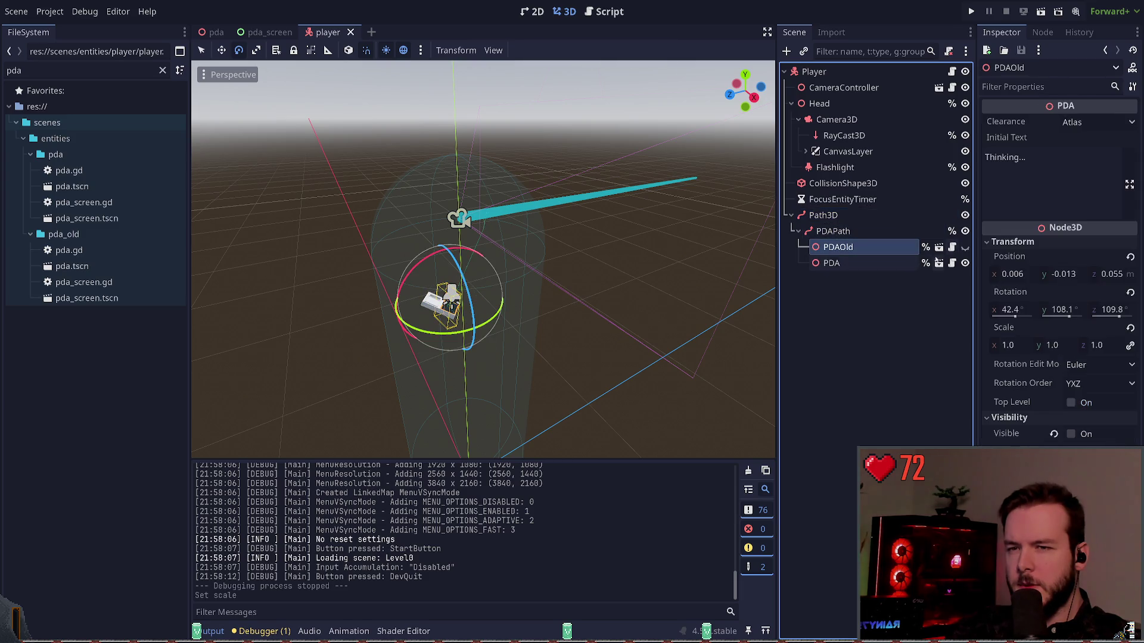
pyautogui.click(964, 247)
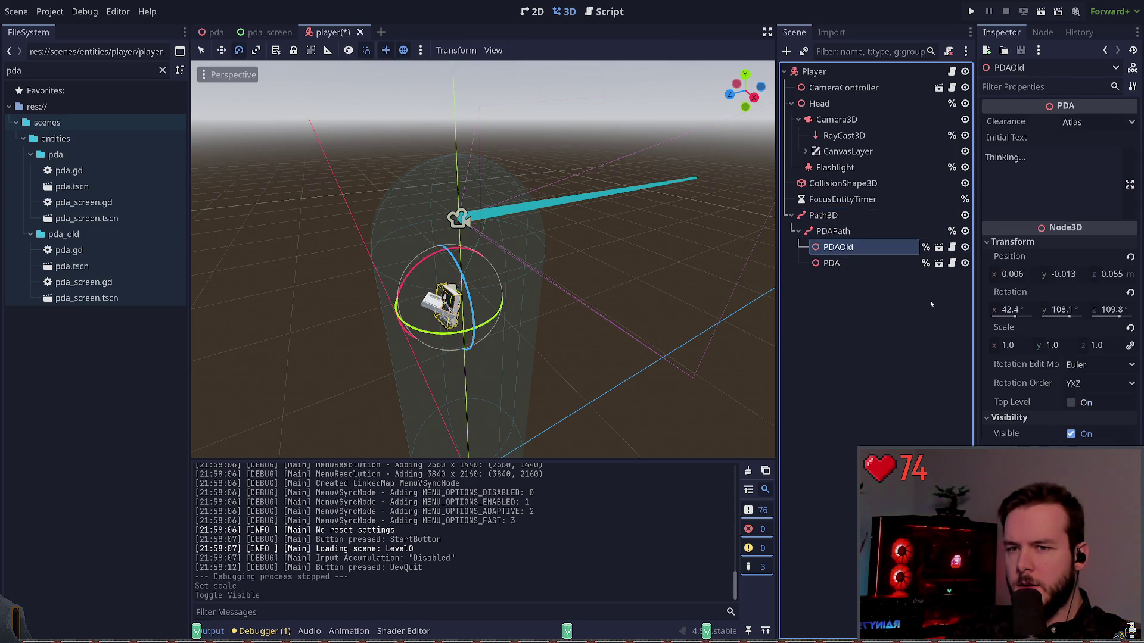
pyautogui.click(858, 266)
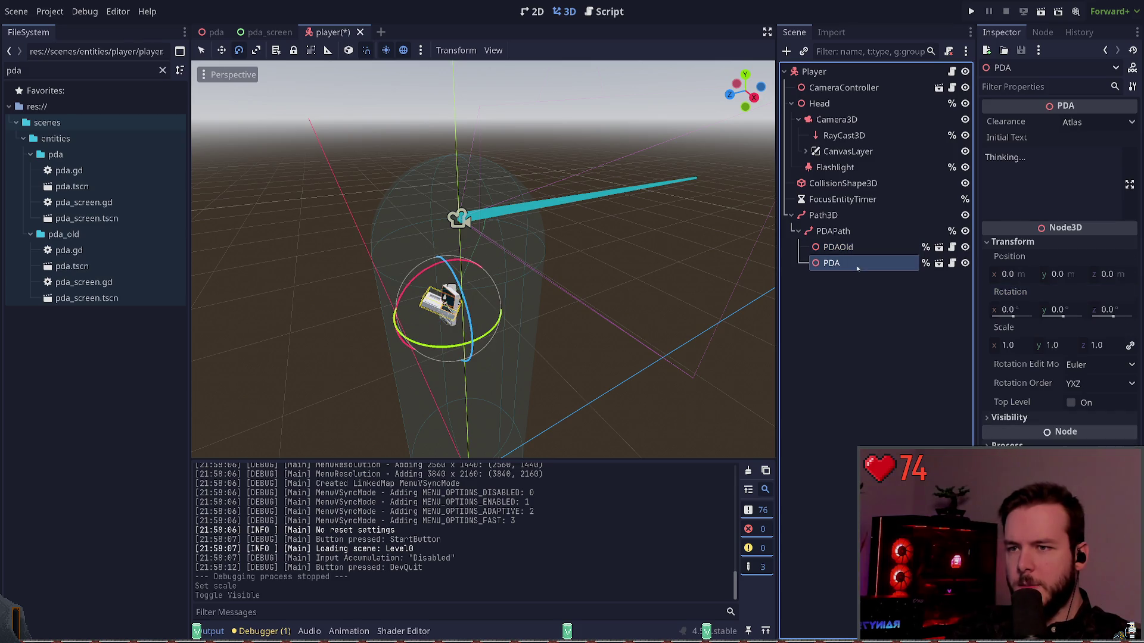
pyautogui.moveTo(1012, 309); pyautogui.dragTo(1031, 310)
pyautogui.click(882, 312)
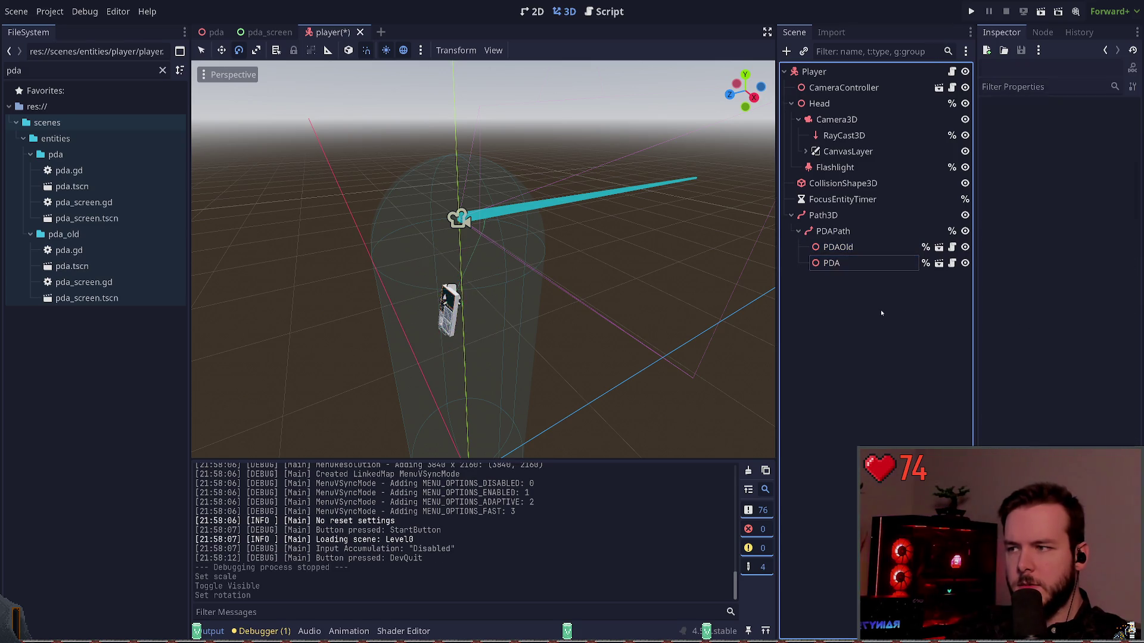
pyautogui.click(965, 247)
pyautogui.click(863, 263)
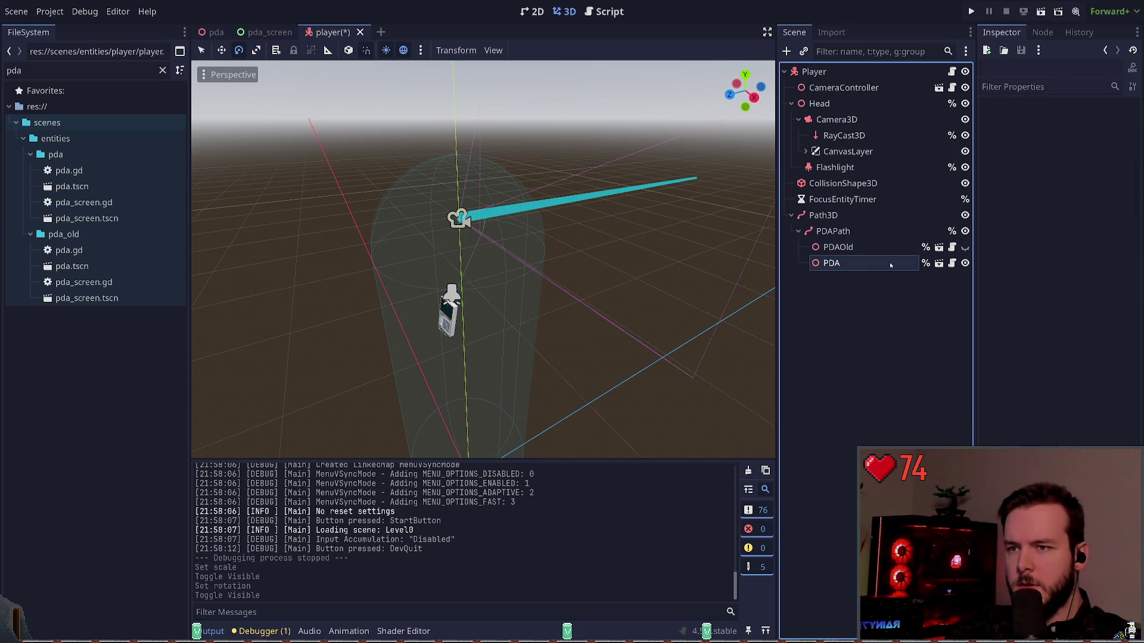
pyautogui.click(877, 325)
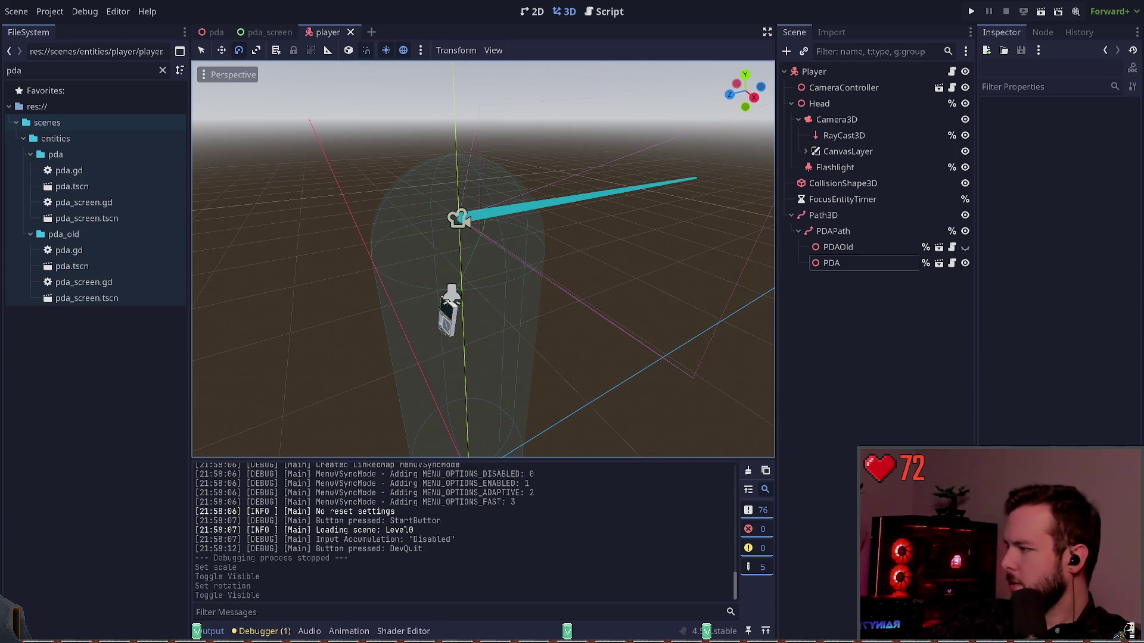
pyautogui.click(849, 263)
pyautogui.click(873, 301)
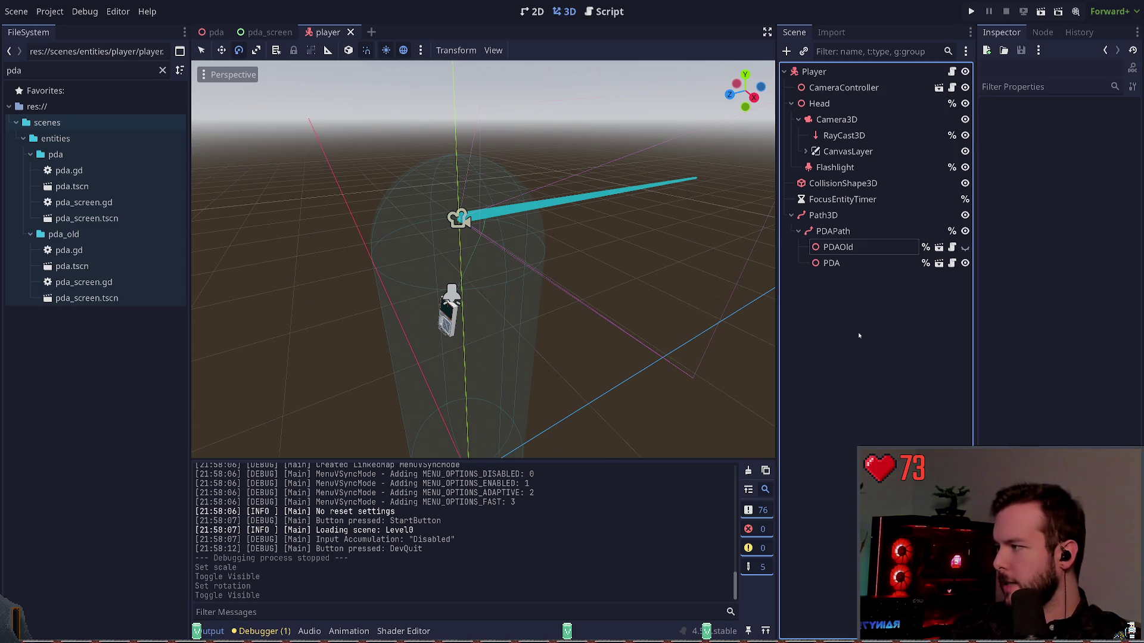
pyautogui.click(872, 263)
pyautogui.click(851, 316)
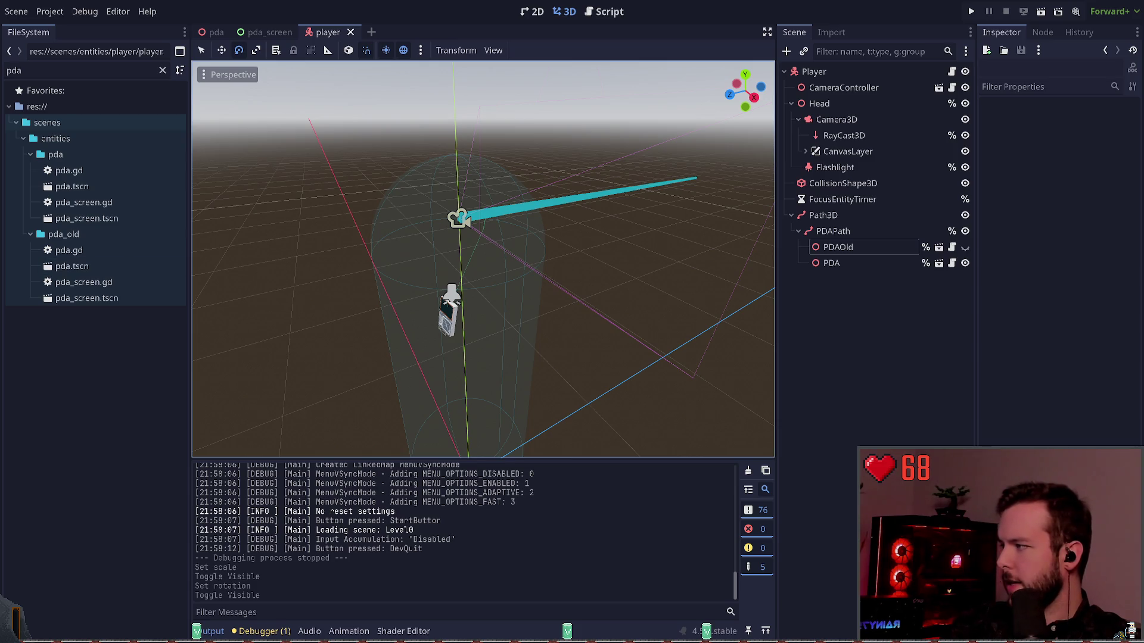
pyautogui.click(872, 263)
pyautogui.click(867, 301)
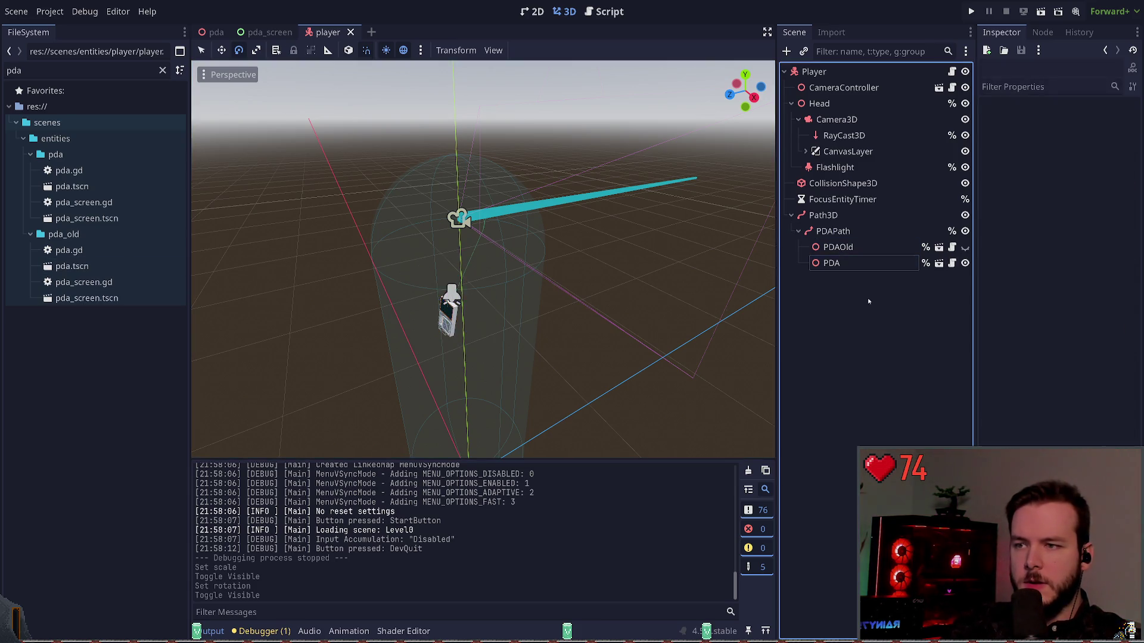
# Step: Run the game, walk up to the red-framed PDA screen to see its text lines, then stop with F8
pyautogui.click(969, 11)
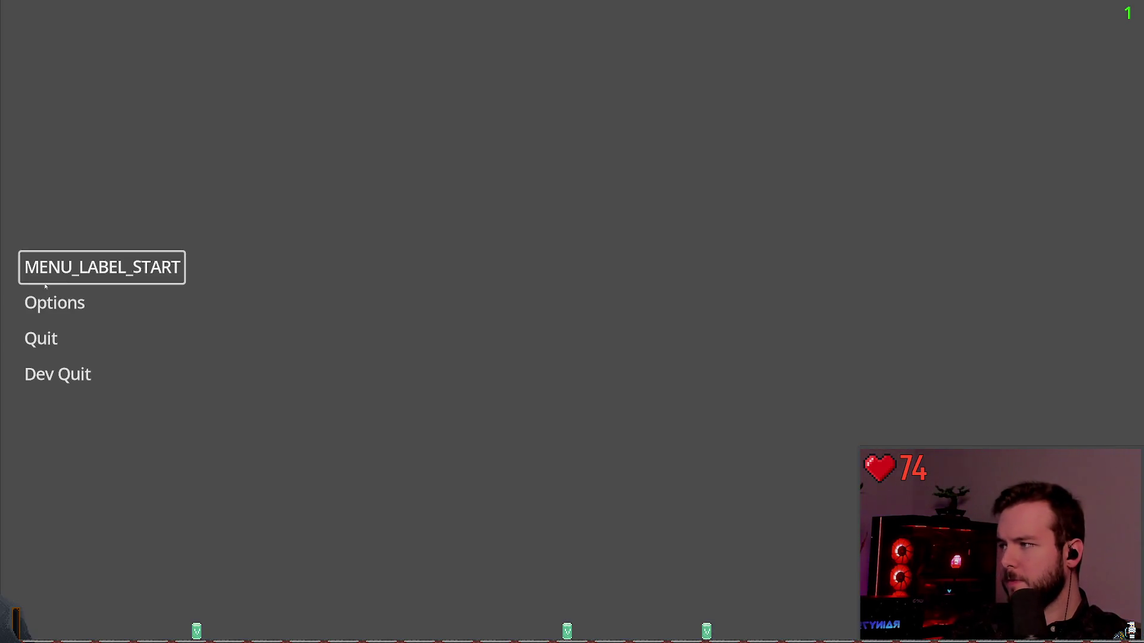
pyautogui.press('w')
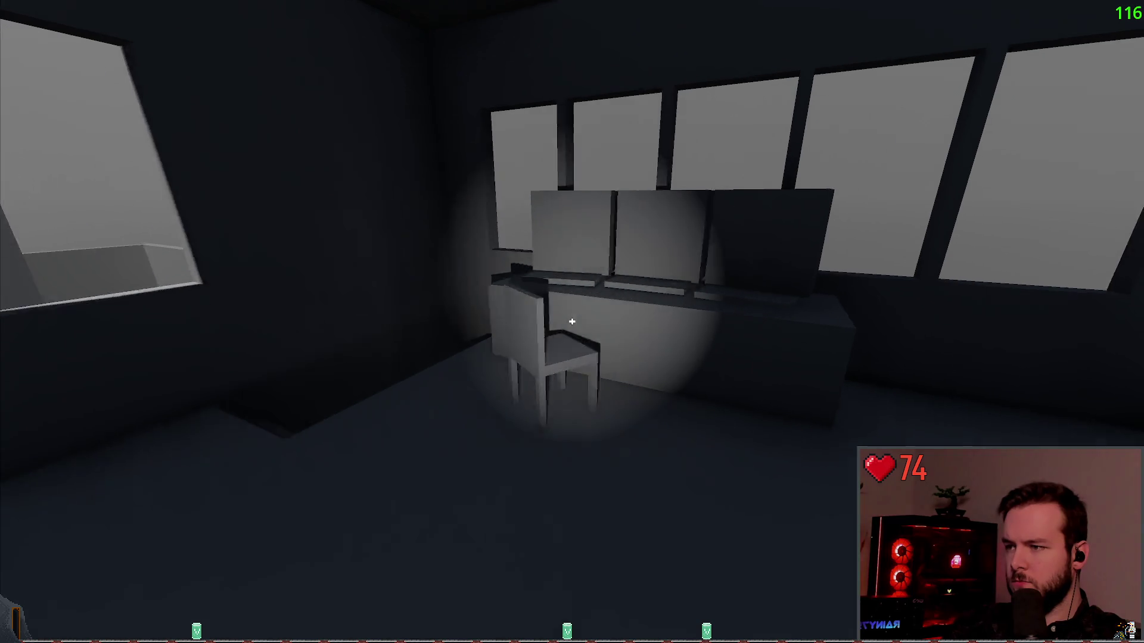
pyautogui.press('w')
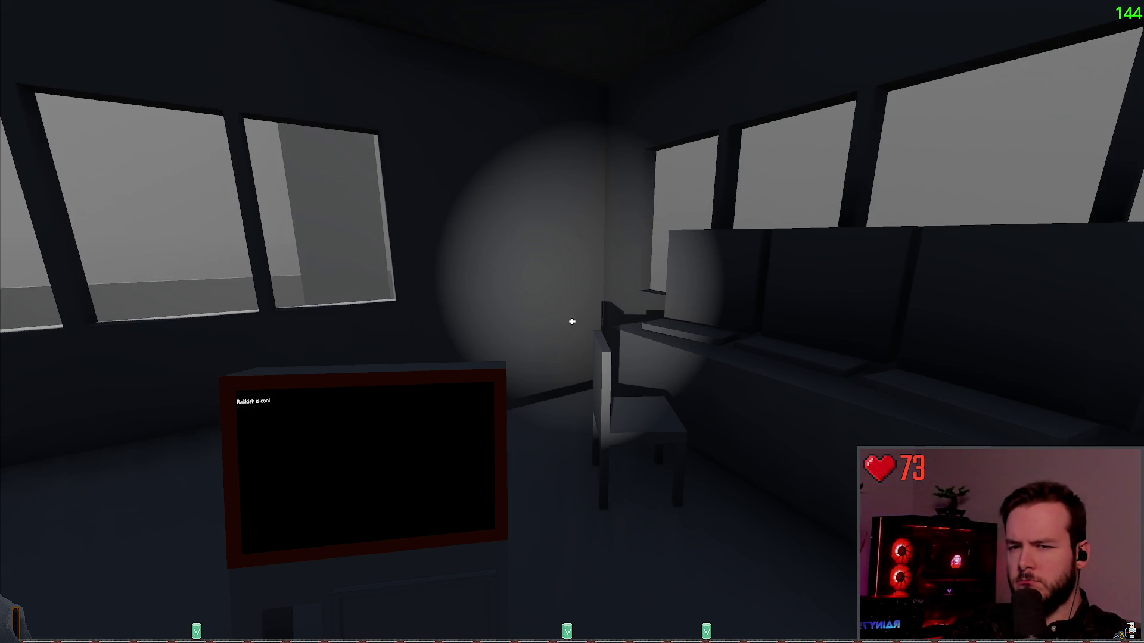
pyautogui.press('s')
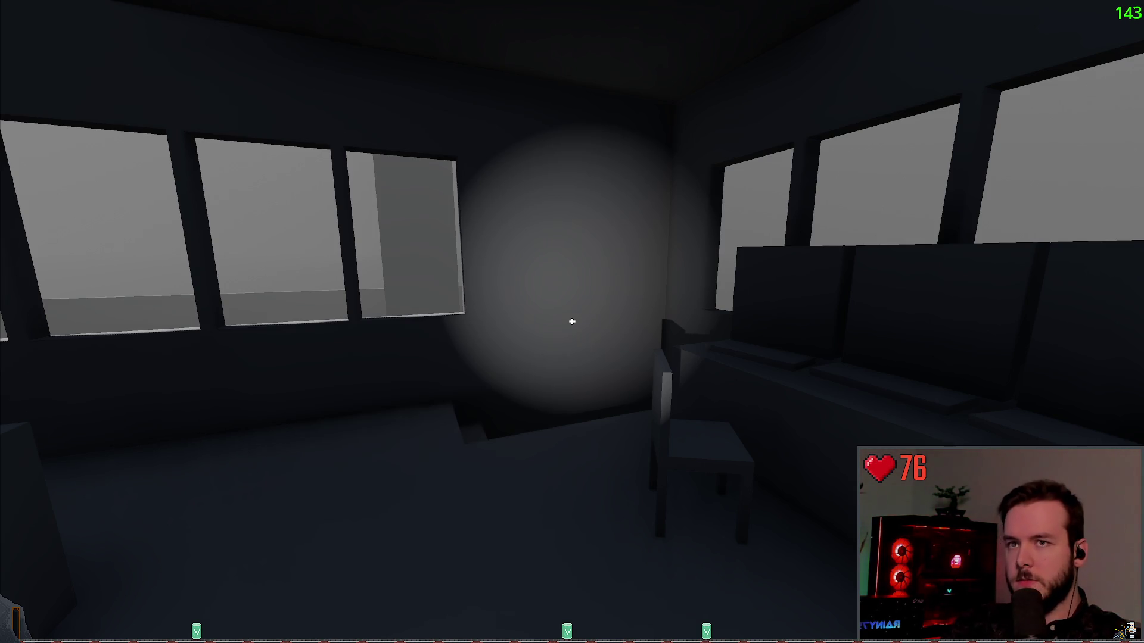
pyautogui.press('F8')
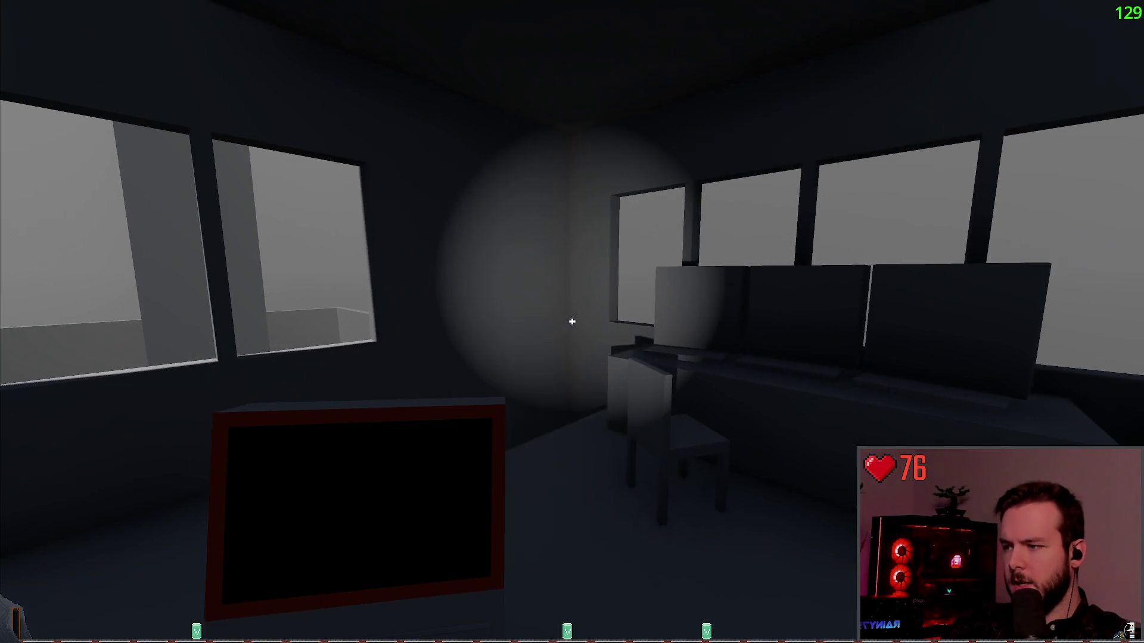
pyautogui.press('F8')
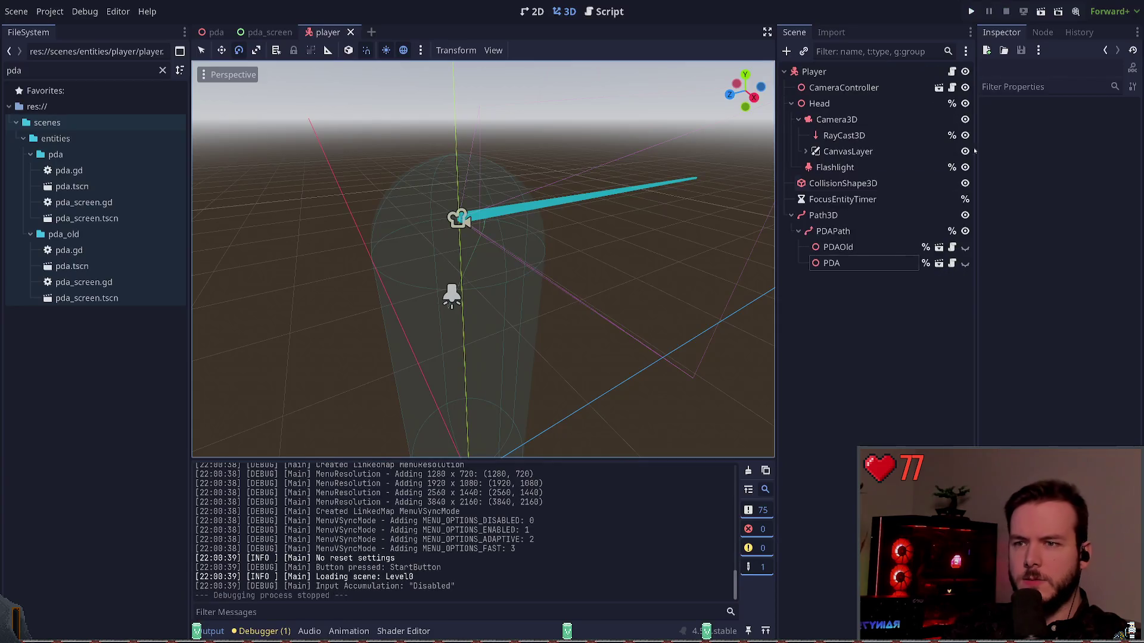
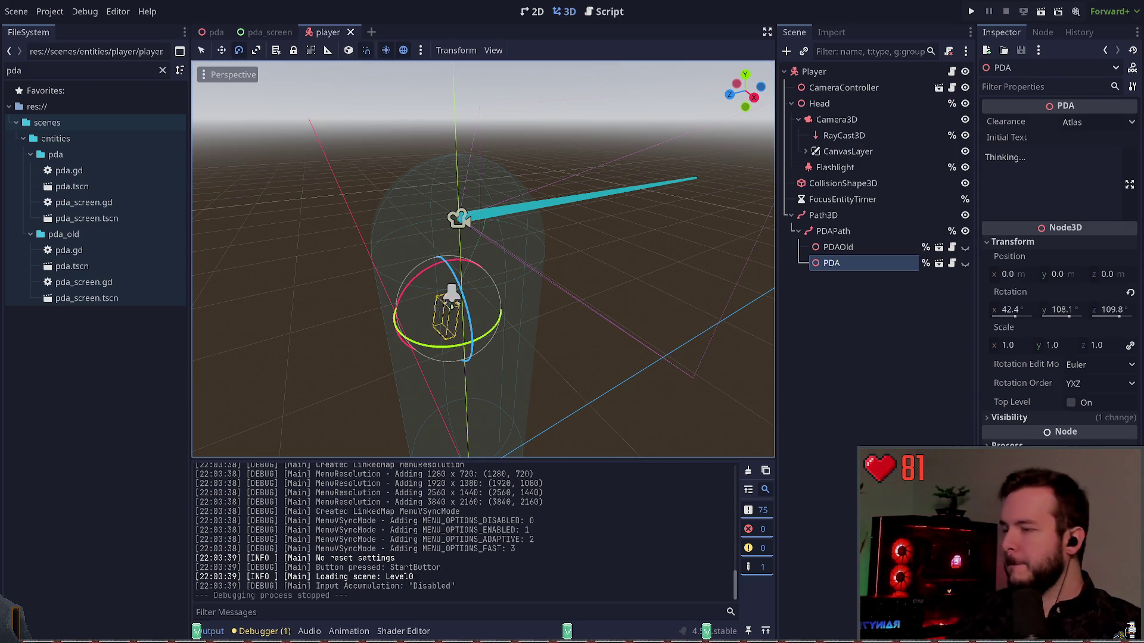
# Step: Select the Path3D node and pick its first curve point above the player
pyautogui.click(573, 324)
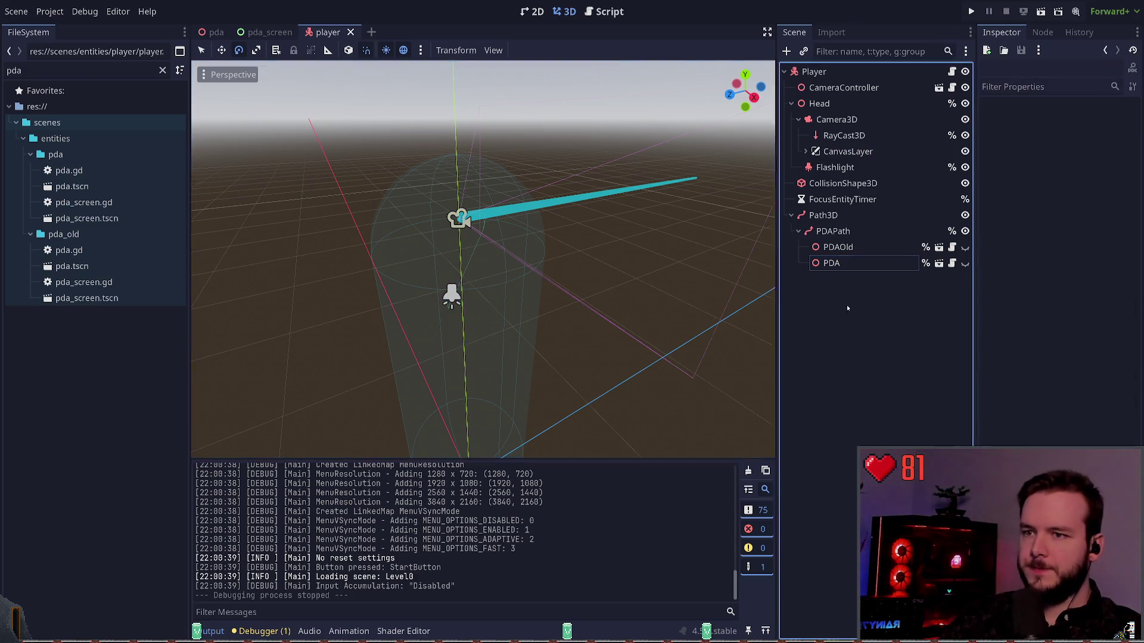
pyautogui.click(832, 246)
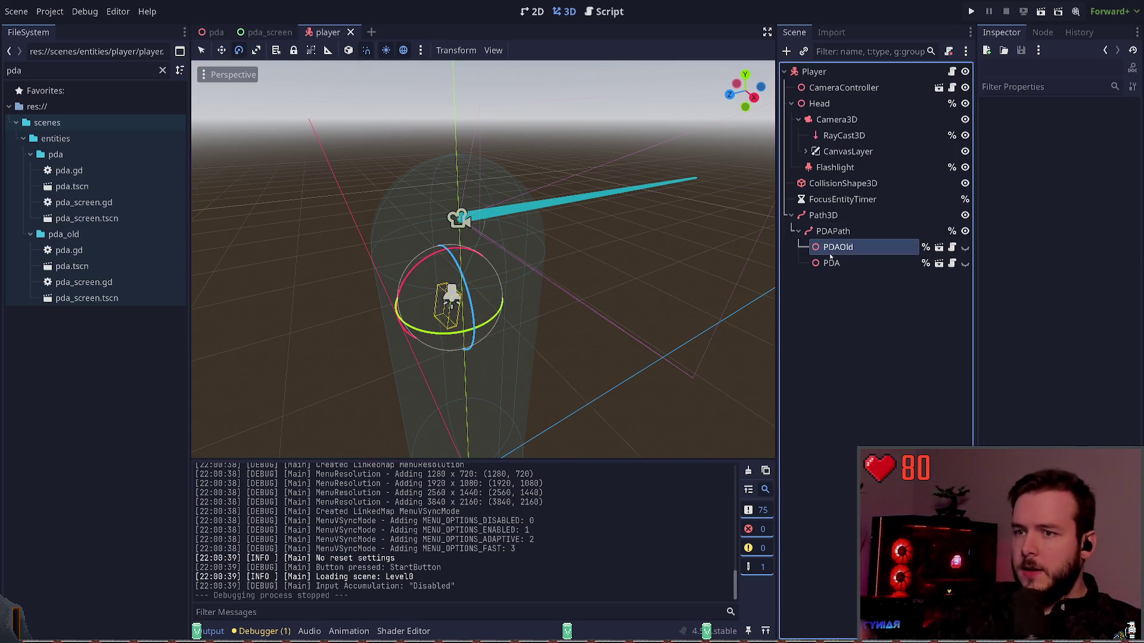
pyautogui.click(840, 262)
pyautogui.click(849, 231)
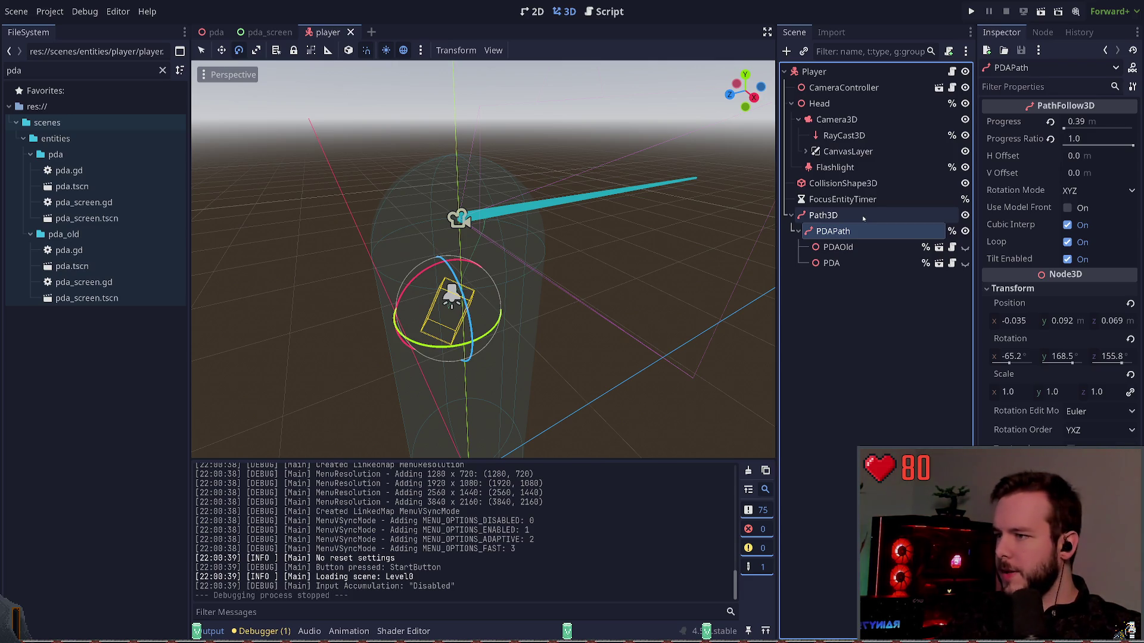
pyautogui.click(863, 218)
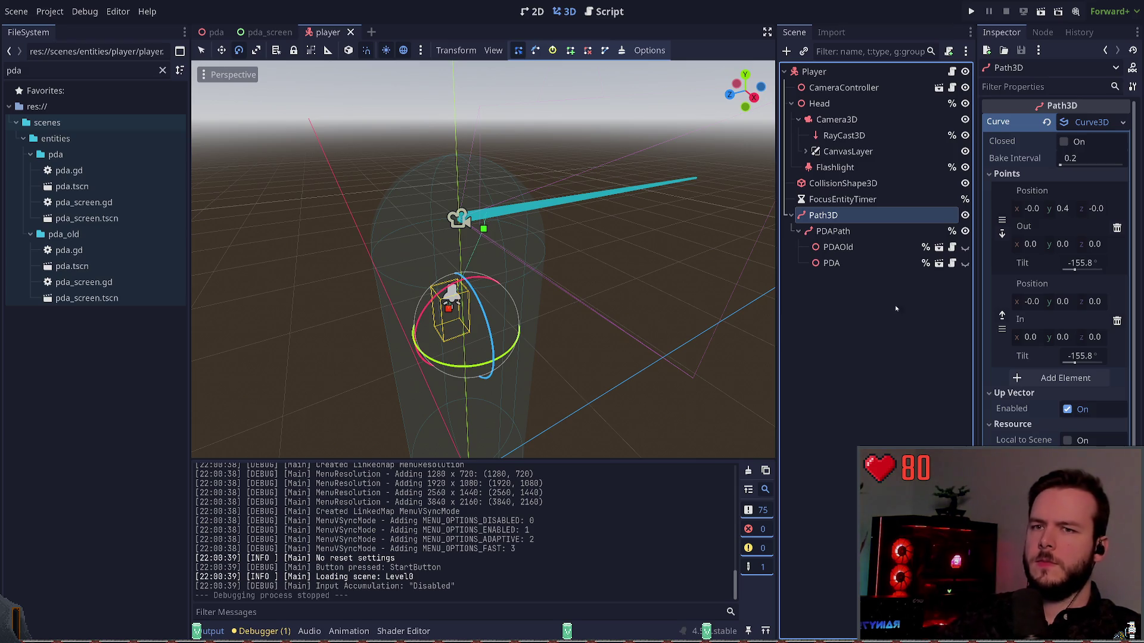
pyautogui.click(484, 229)
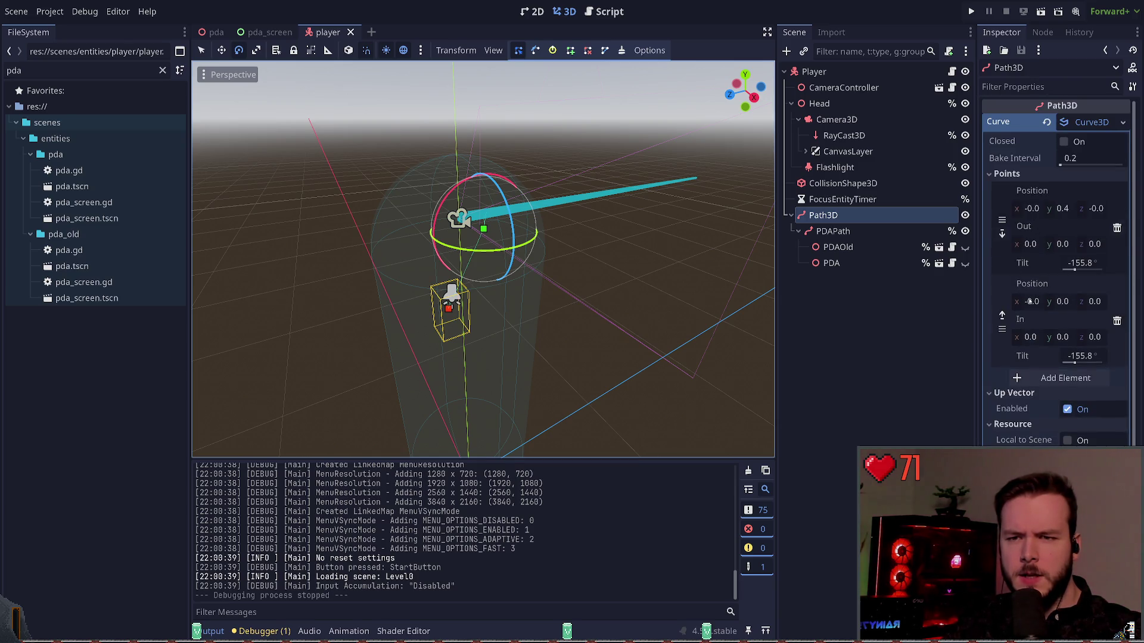
# Step: Raise the first curve point's y position from 0.4 to 0.5 and run the game
pyautogui.click(1031, 212)
pyautogui.hotkey('ctrl', 'z')
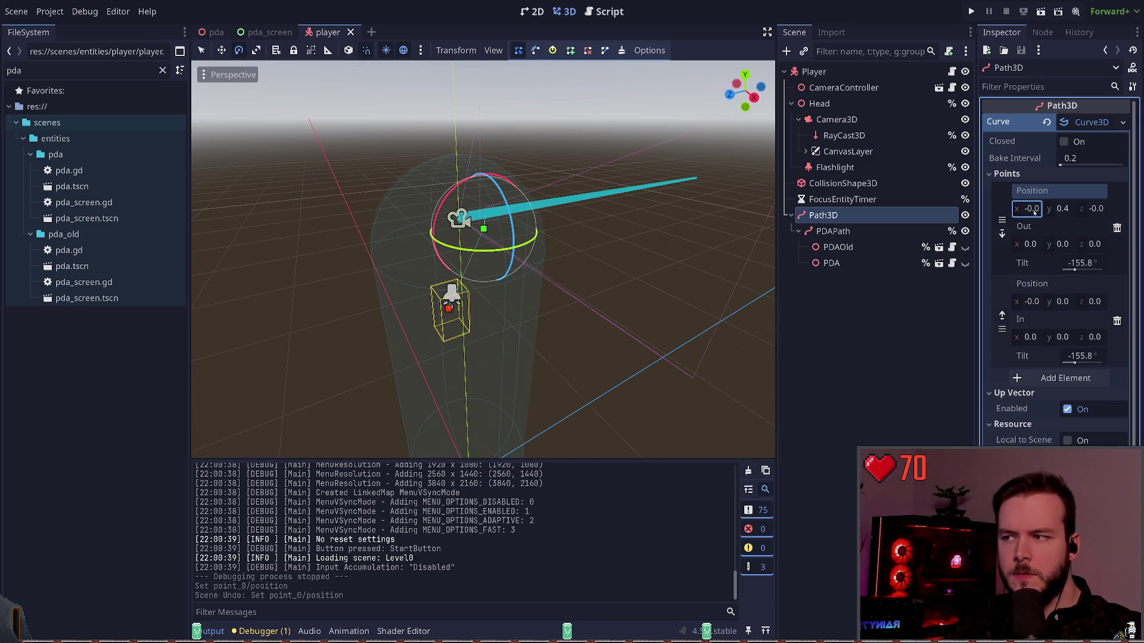
pyautogui.moveTo(1062, 205); pyautogui.dragTo(1066, 200)
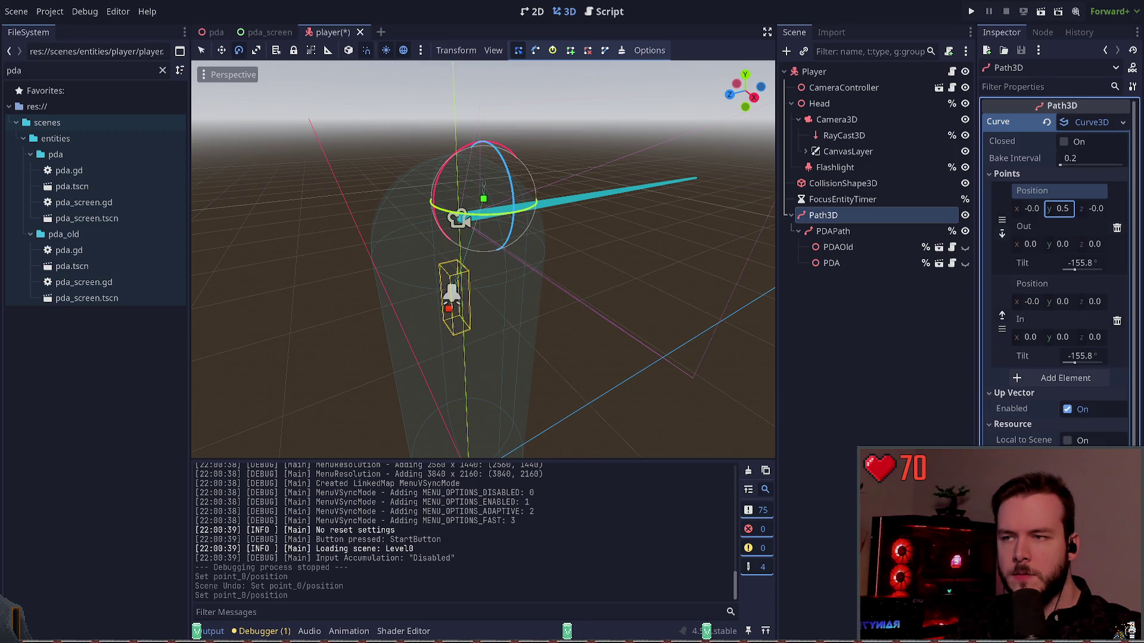
pyautogui.press('F5')
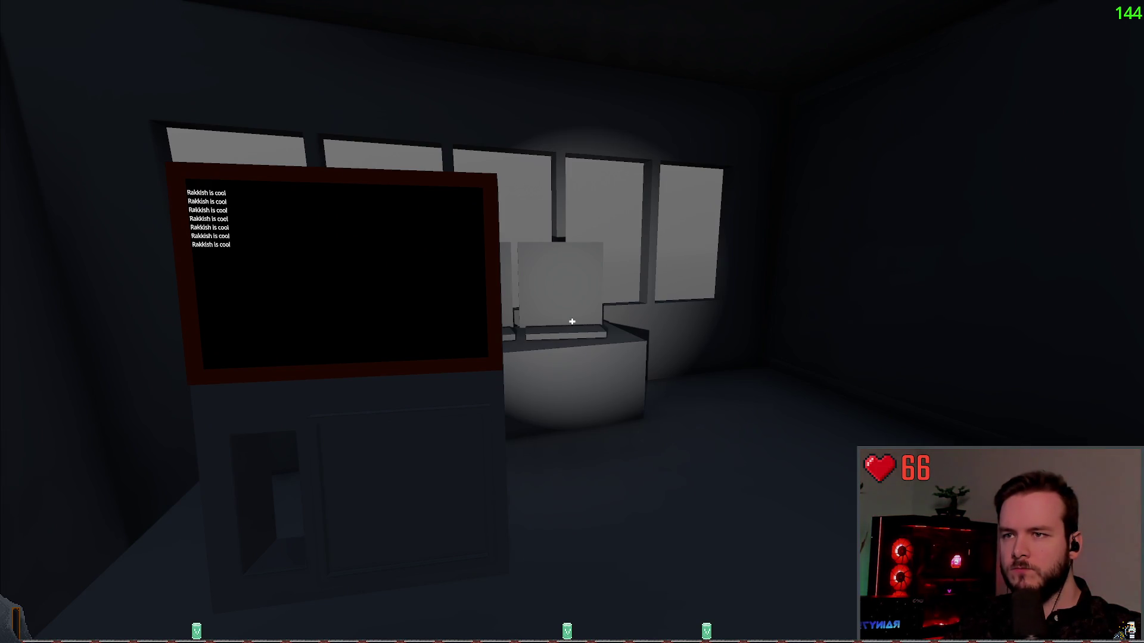
# Step: Look around the room in first person while the PDA screen prints 'Rakkish is cool' lines
pyautogui.click(571, 321)
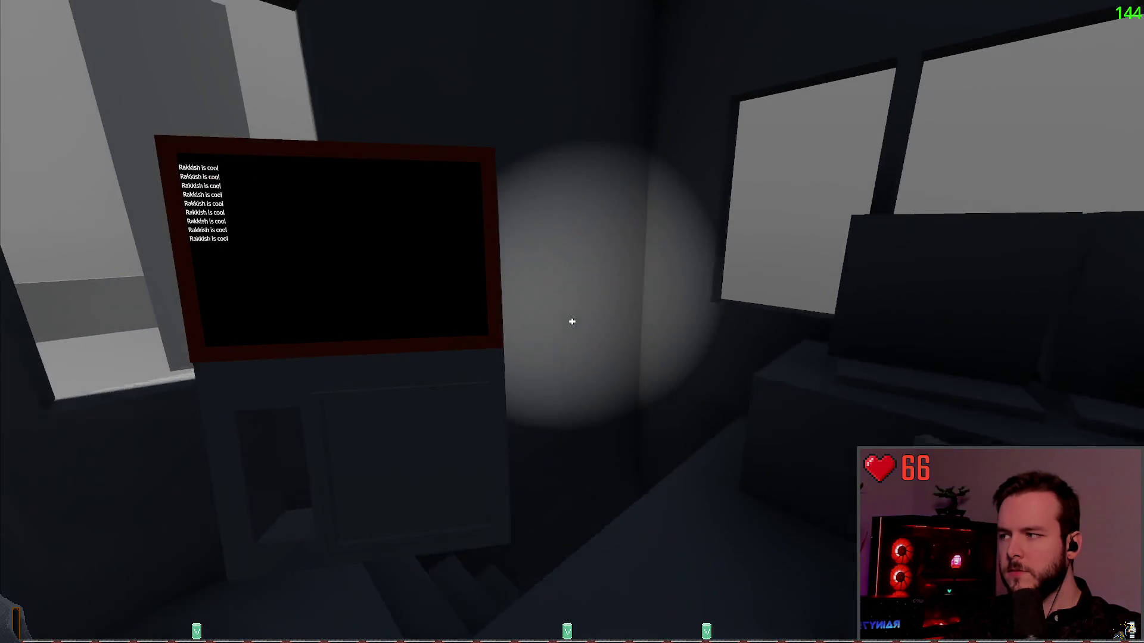
# Step: Turn on the flashlight and walk outside to inspect the orange-framed PDA in daylight
pyautogui.press('f')
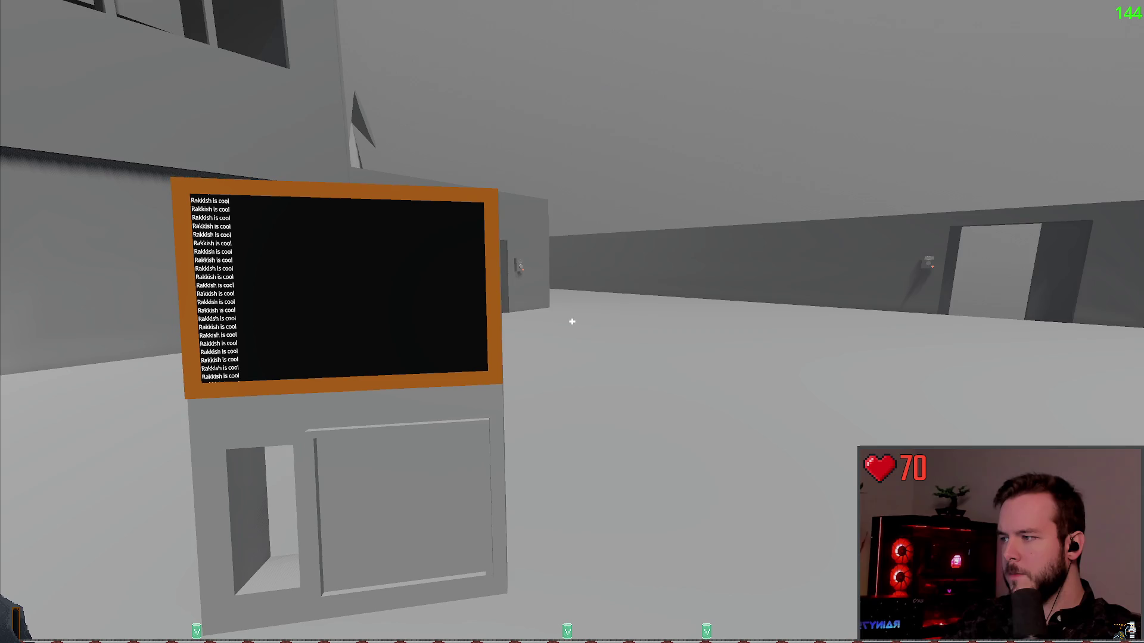
# Step: Pause and resume, then pause again and confirm Dev Quit, saving the scene afterwards
pyautogui.press('Escape')
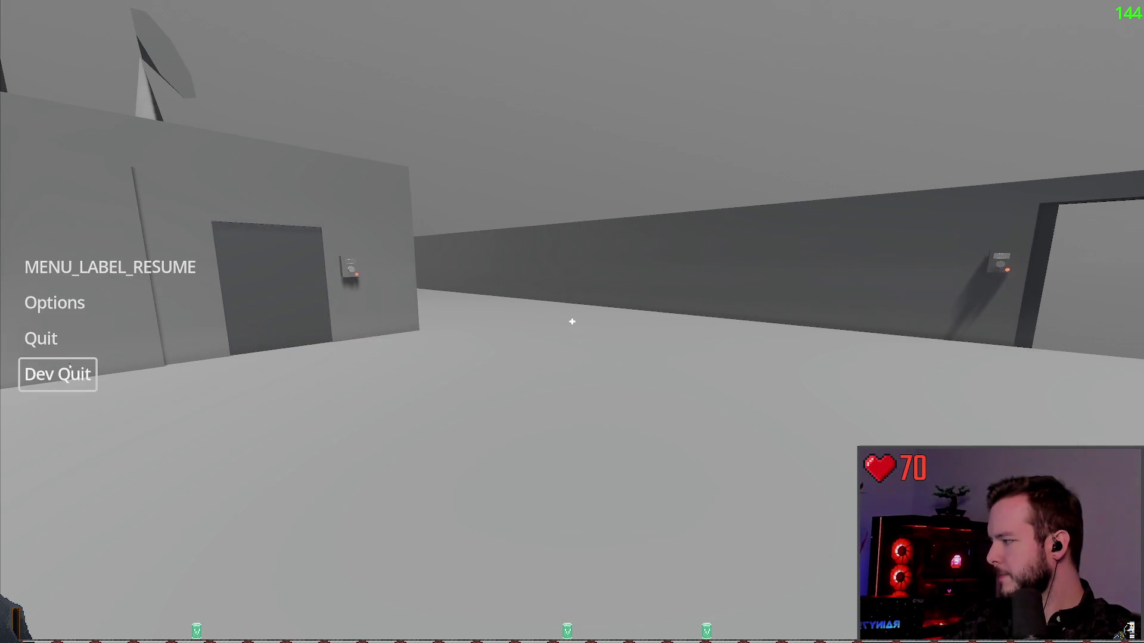
pyautogui.click(90, 267)
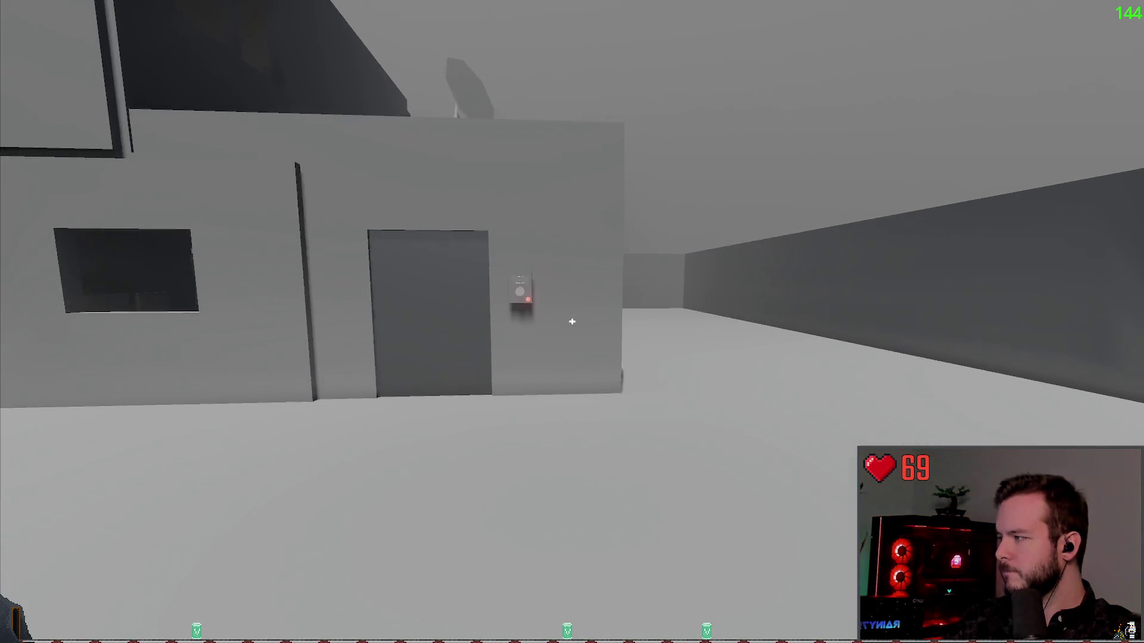
pyautogui.press('Escape')
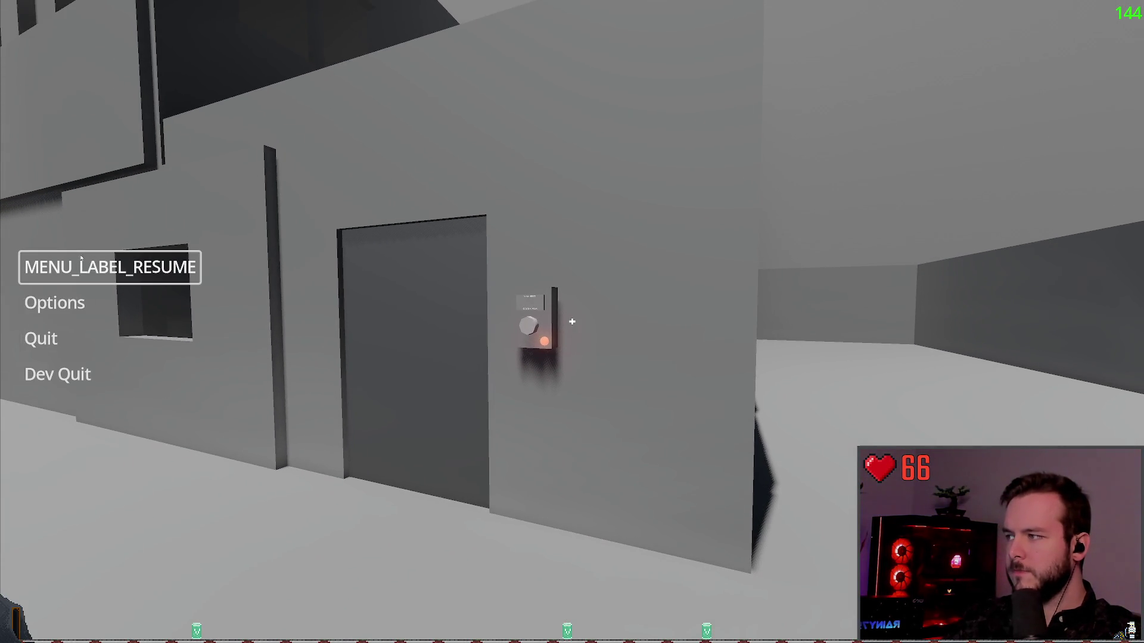
pyautogui.click(58, 374)
pyautogui.click(513, 345)
pyautogui.hotkey('ctrl', 's')
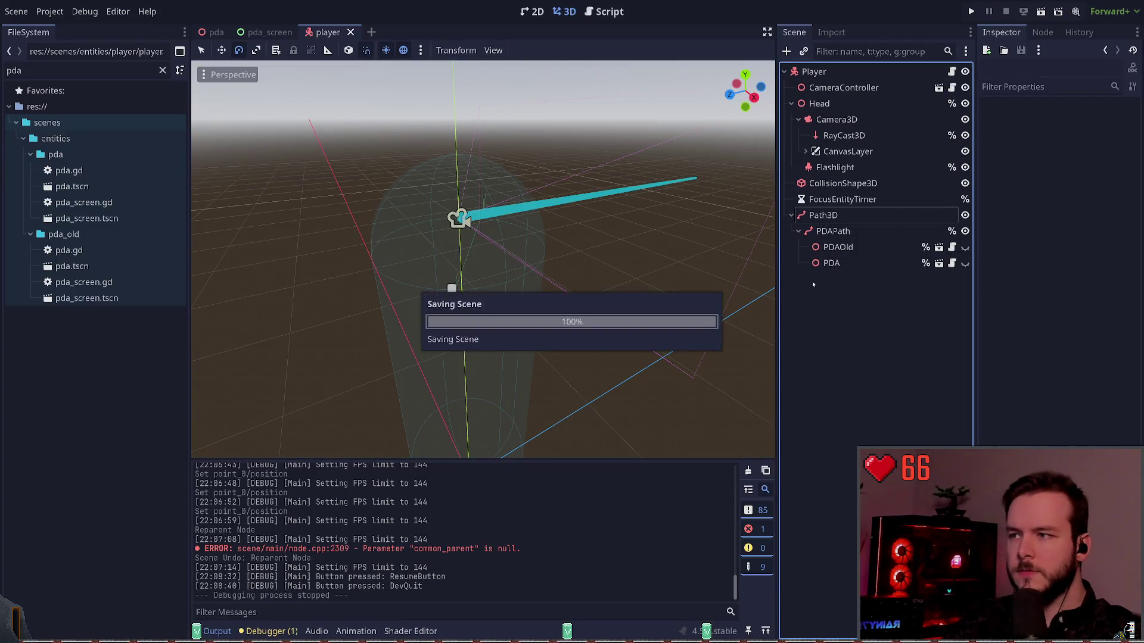
# Step: Jump from the Debugger Errors list to the unused 'finished' signal warning in terminal_screen.gd
pyautogui.click(269, 631)
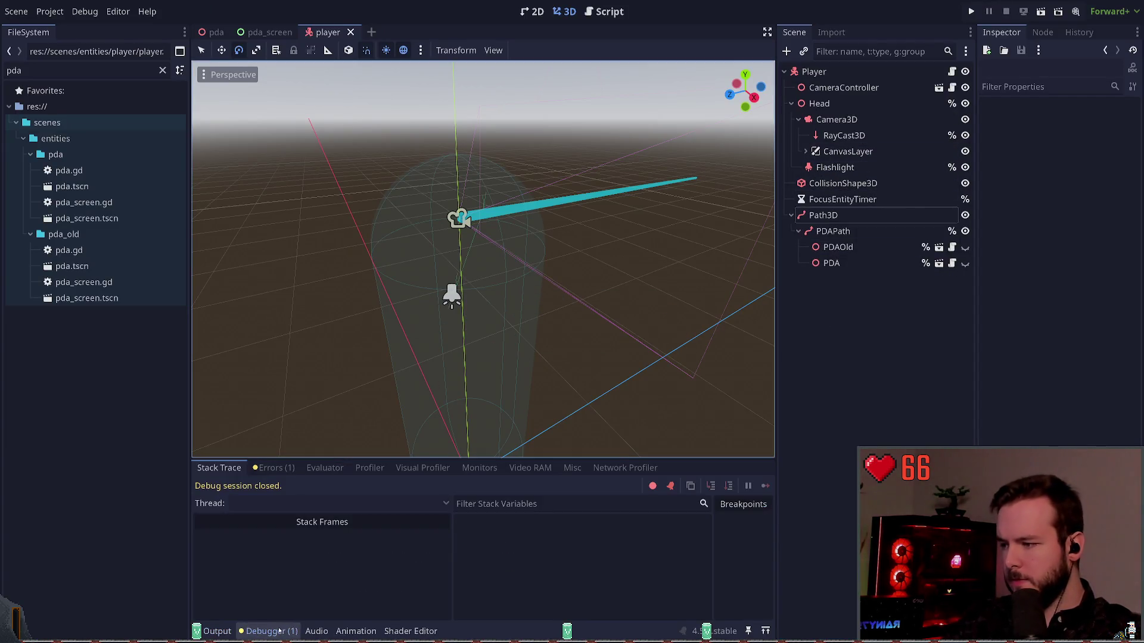
pyautogui.click(274, 467)
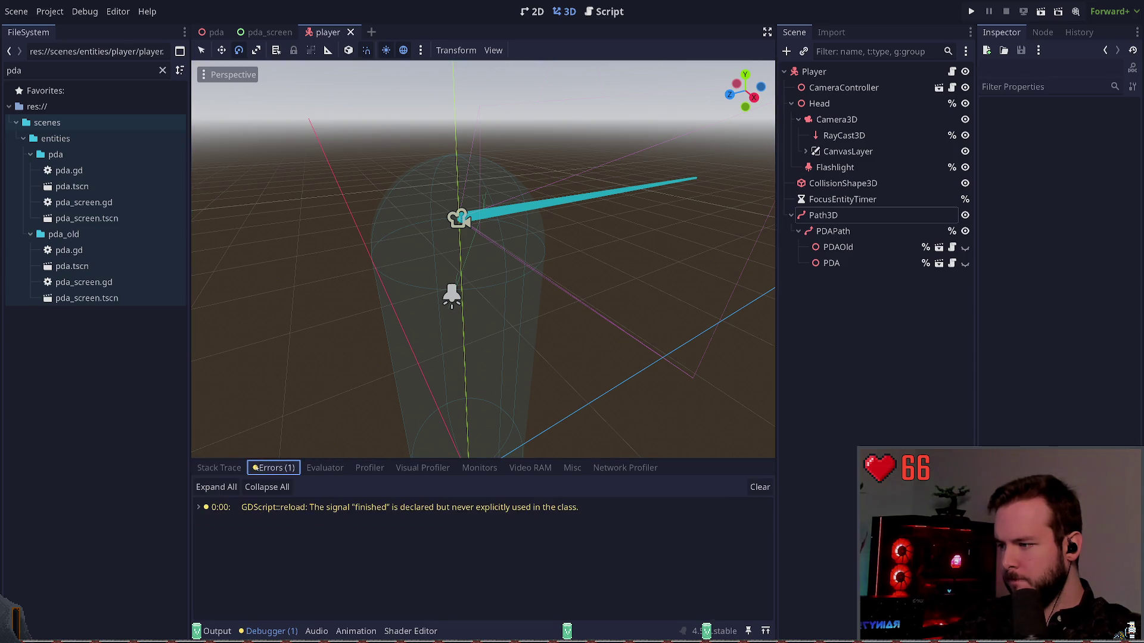
pyautogui.click(218, 468)
pyautogui.click(262, 507)
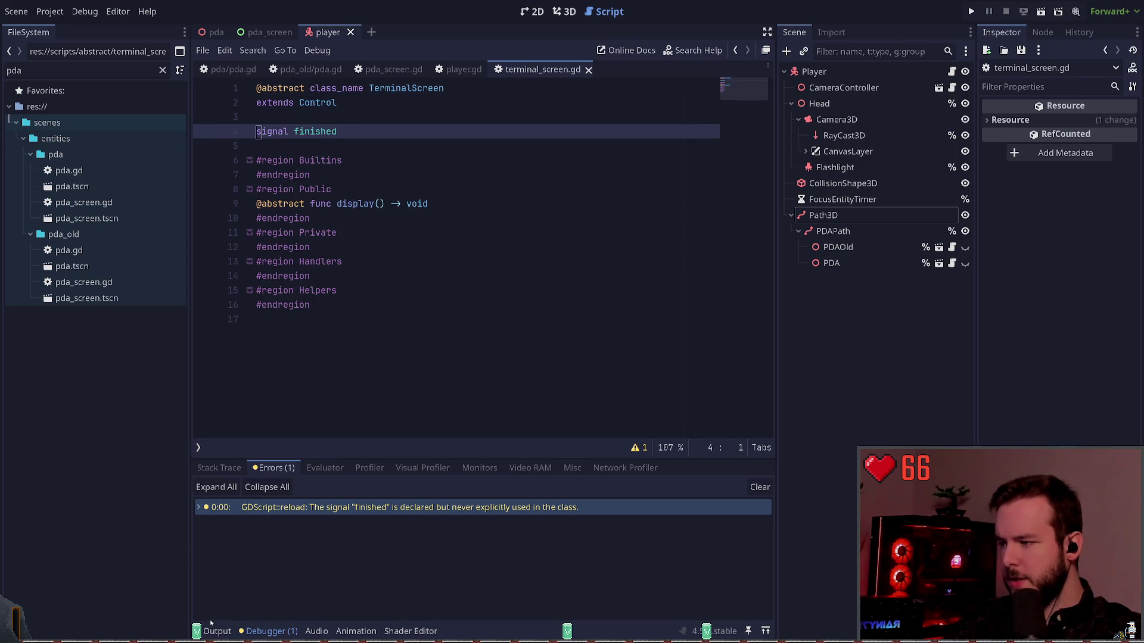
# Step: Switch back to the Output log and start the game again from the main menu
pyautogui.hotkey('alt', 'o')
pyautogui.press('F5')
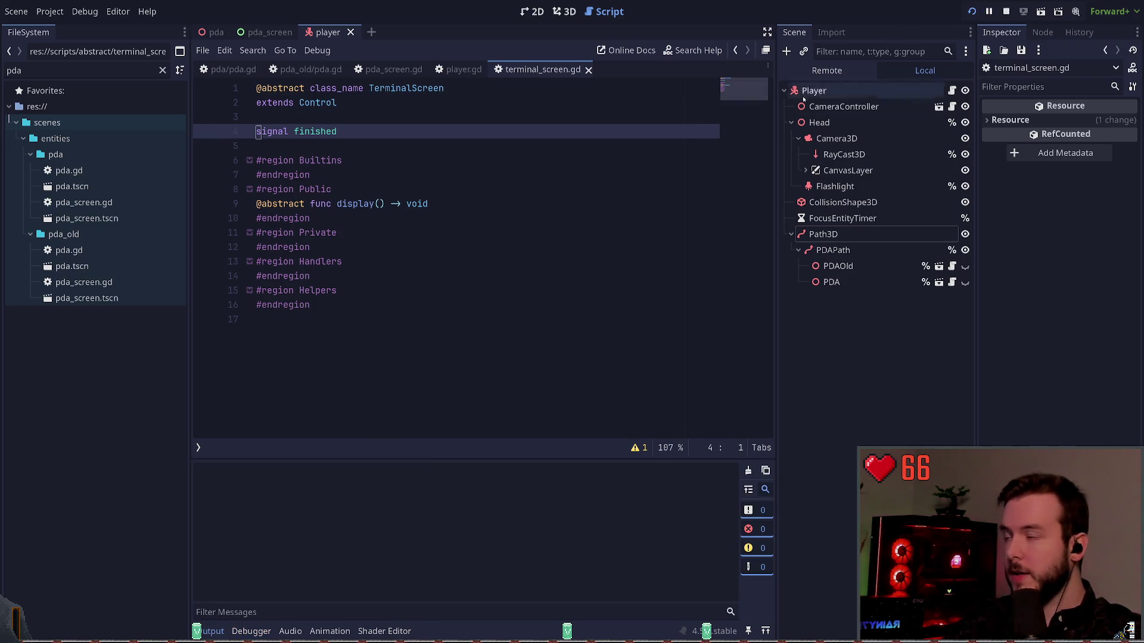
pyautogui.press('Return')
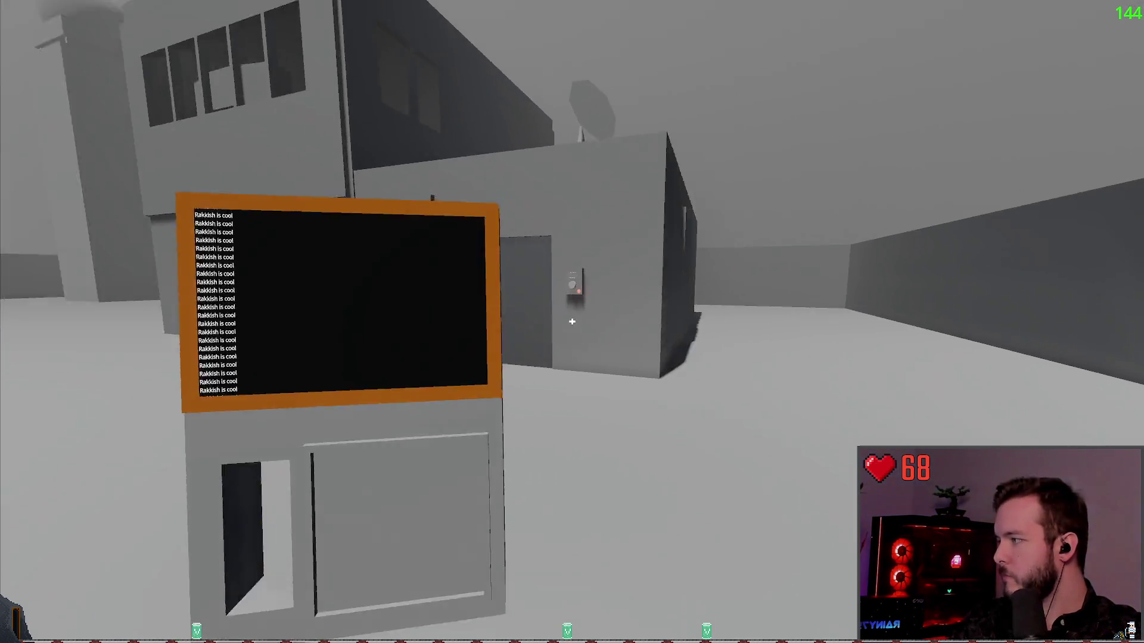
# Step: Quit the running game from the pause menu, then close the terminal_screen.gd script
pyautogui.press('Escape')
pyautogui.press('Up')
pyautogui.press('Return')
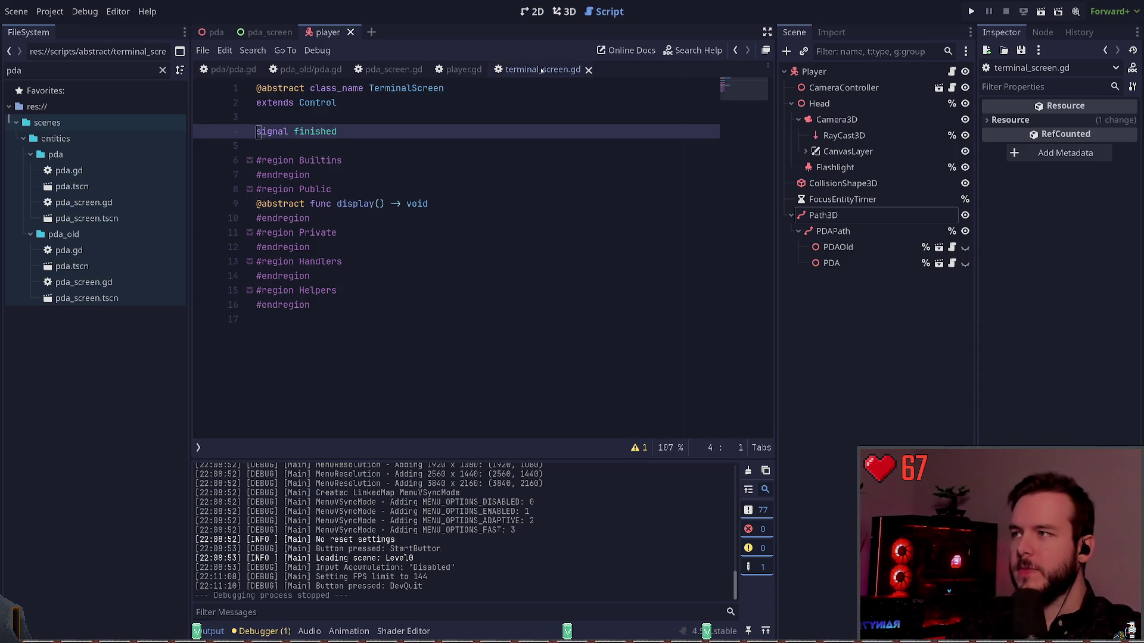
pyautogui.click(588, 69)
# Step: Switch to the pda_screen scene and review its script around the add_child line
pyautogui.click(298, 32)
pyautogui.click(471, 218)
pyautogui.click(476, 239)
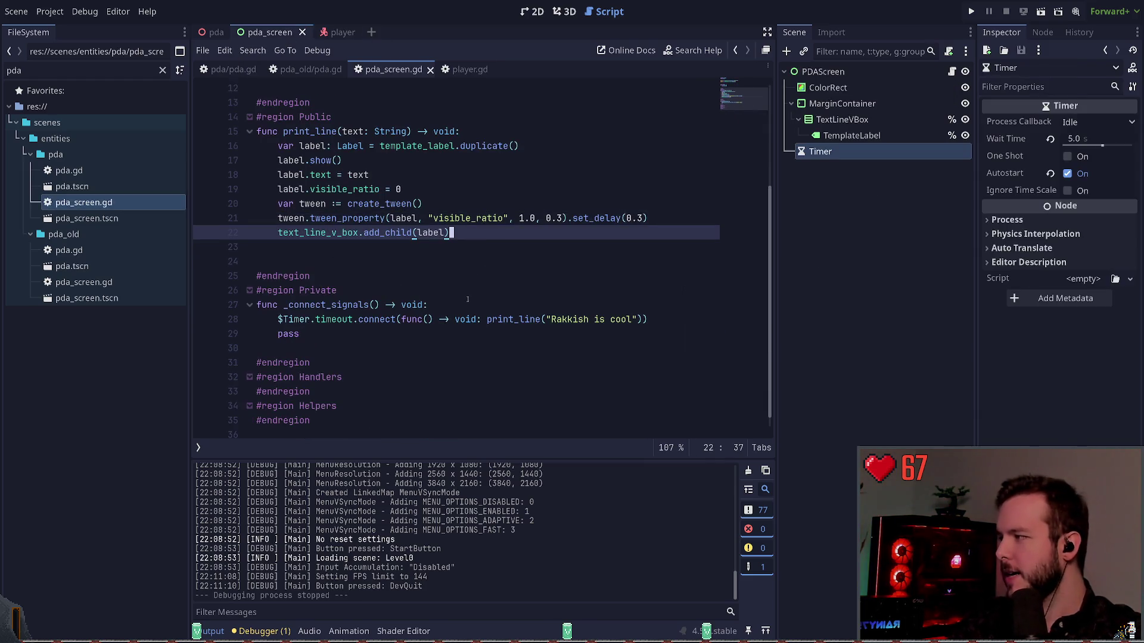
pyautogui.click(395, 254)
pyautogui.scroll(-1, 411, 262)
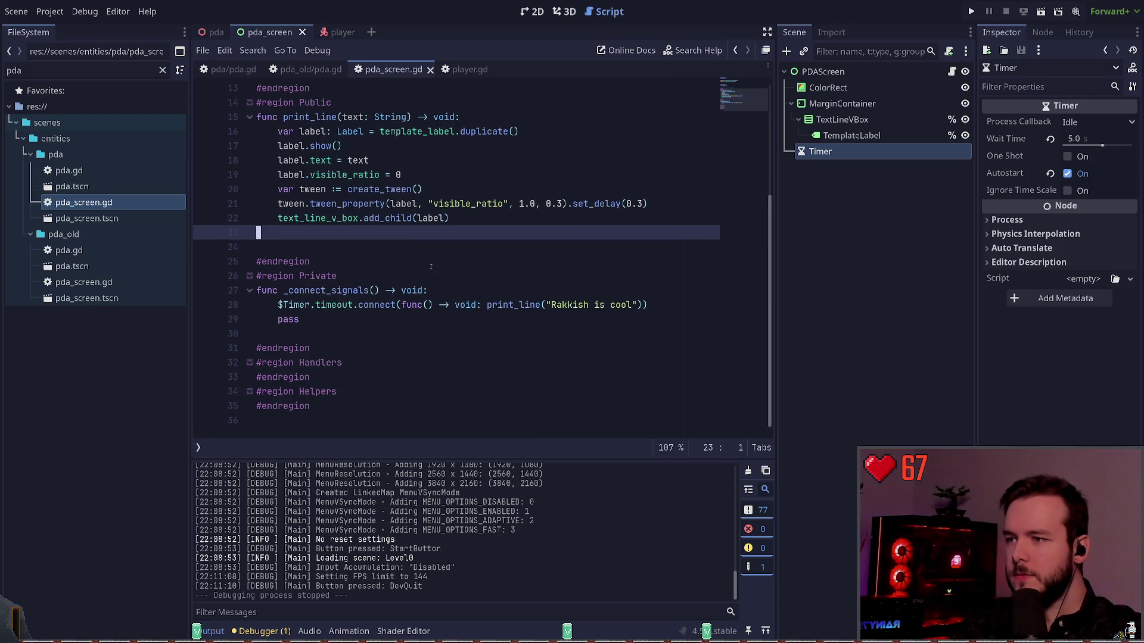
pyautogui.scroll(5, 436, 267)
# Step: Close the old PDA's pda.gd script and show the pda scene in the 3D view
pyautogui.click(313, 70)
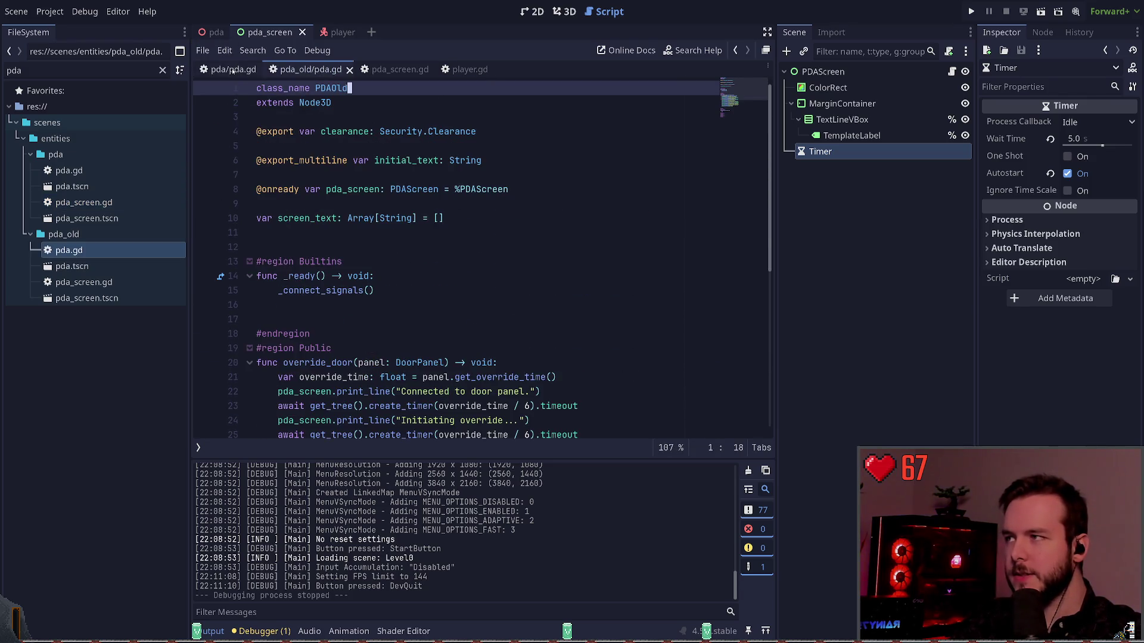
pyautogui.middleClick(324, 70)
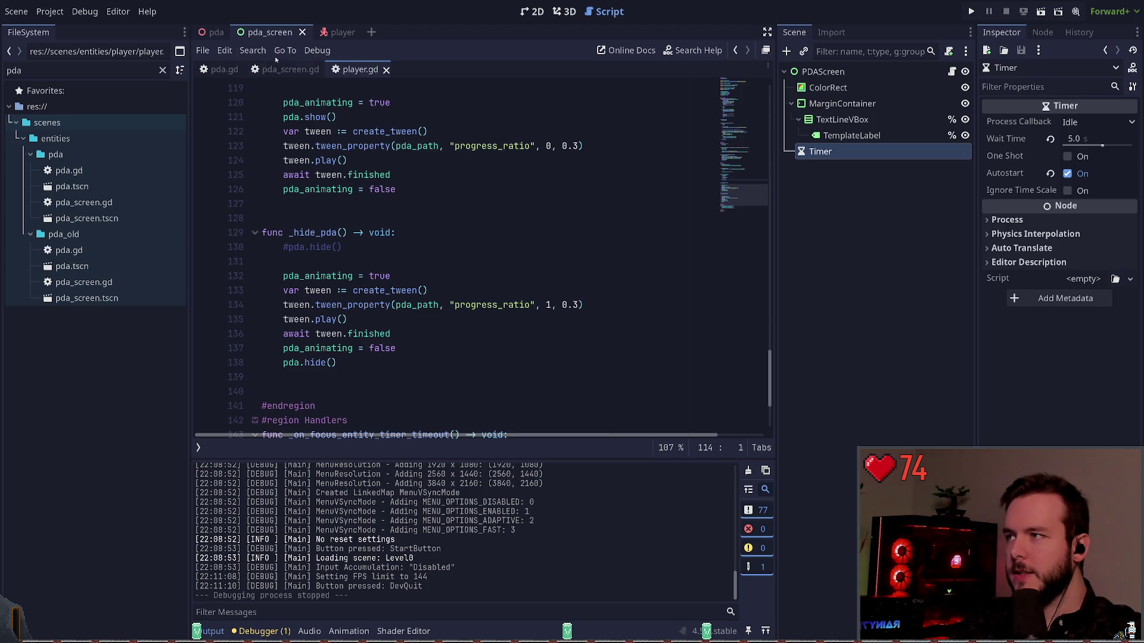
pyautogui.click(203, 34)
pyautogui.click(564, 11)
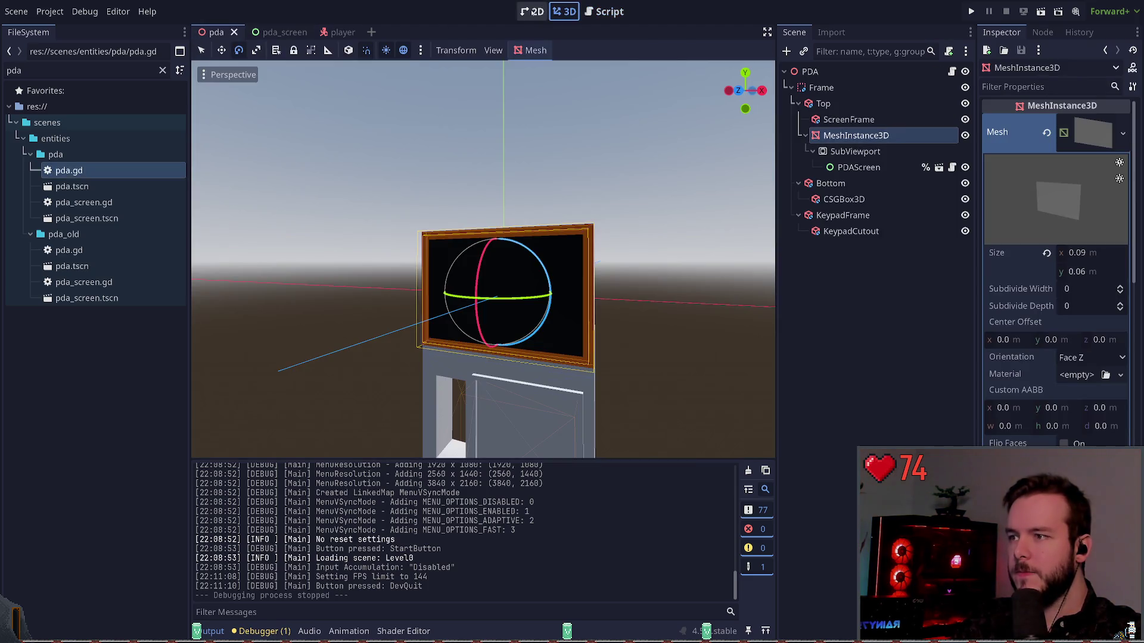
pyautogui.click(829, 296)
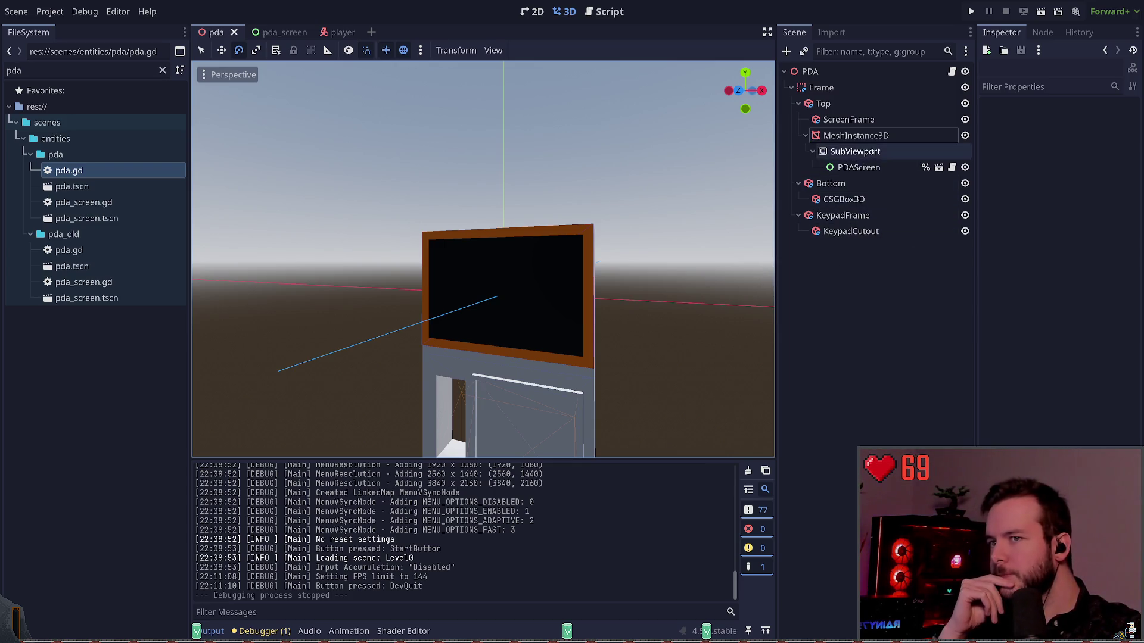
pyautogui.click(856, 135)
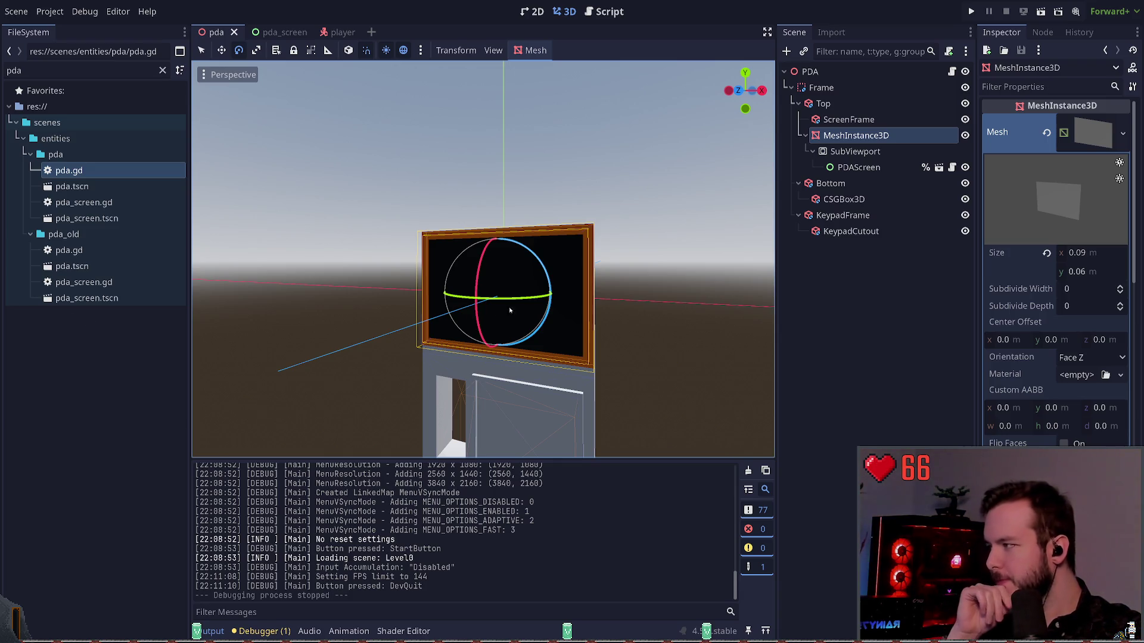
pyautogui.click(857, 274)
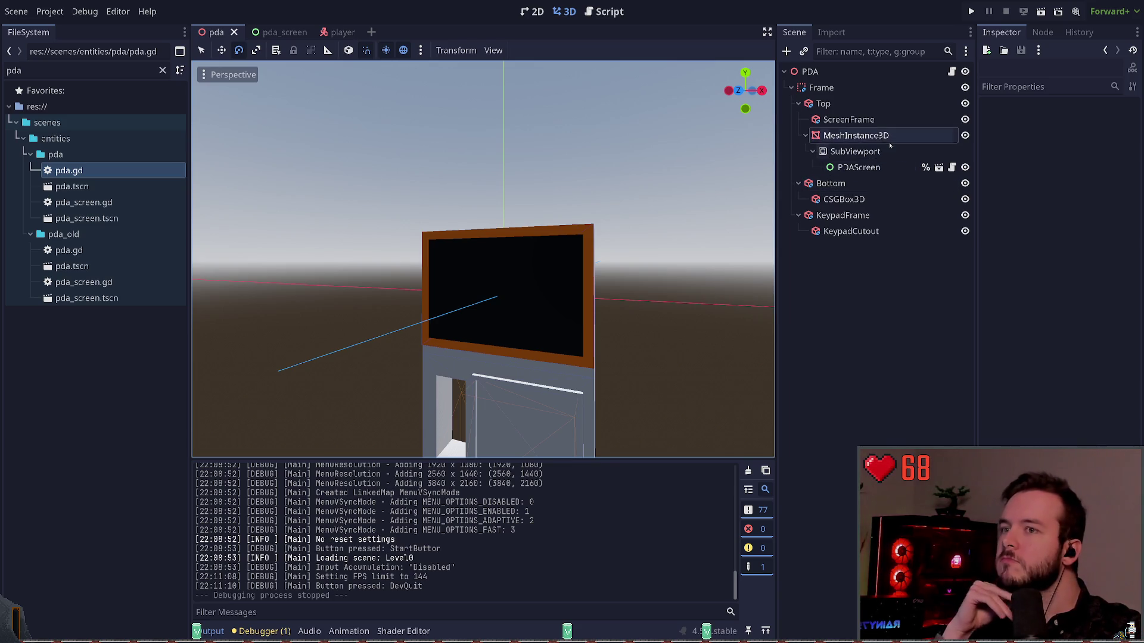
pyautogui.click(870, 119)
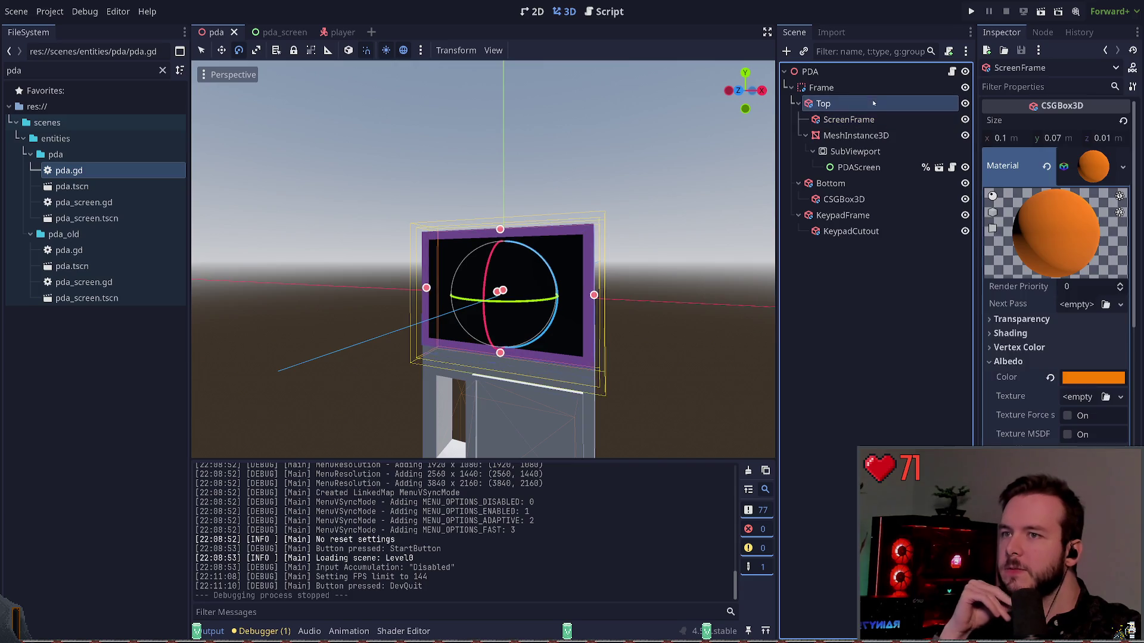
pyautogui.click(872, 103)
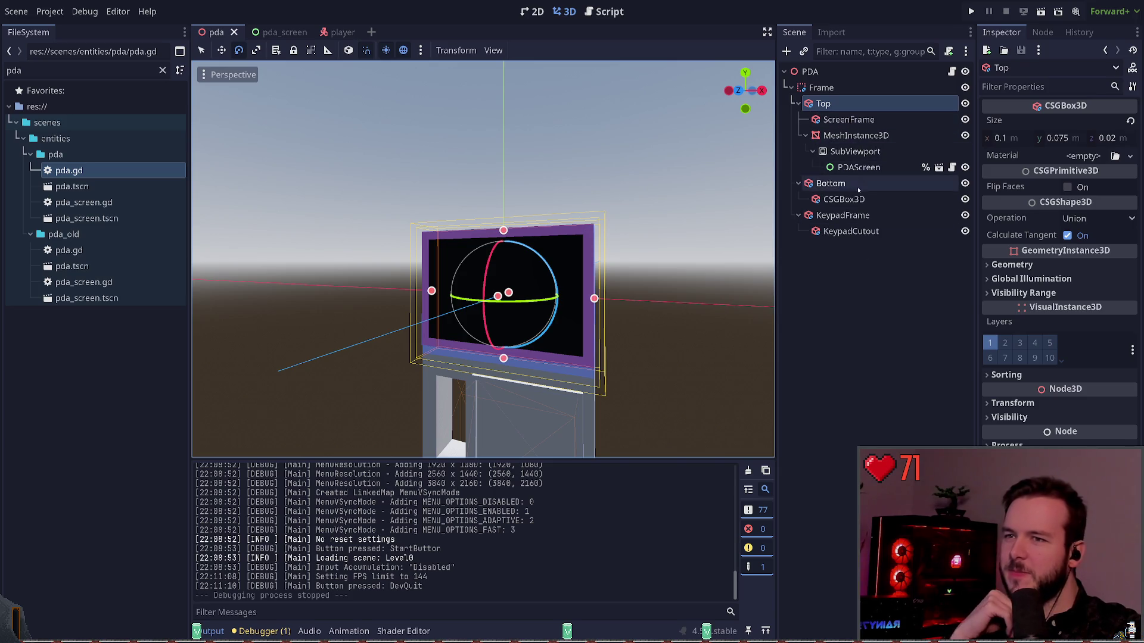
pyautogui.click(857, 120)
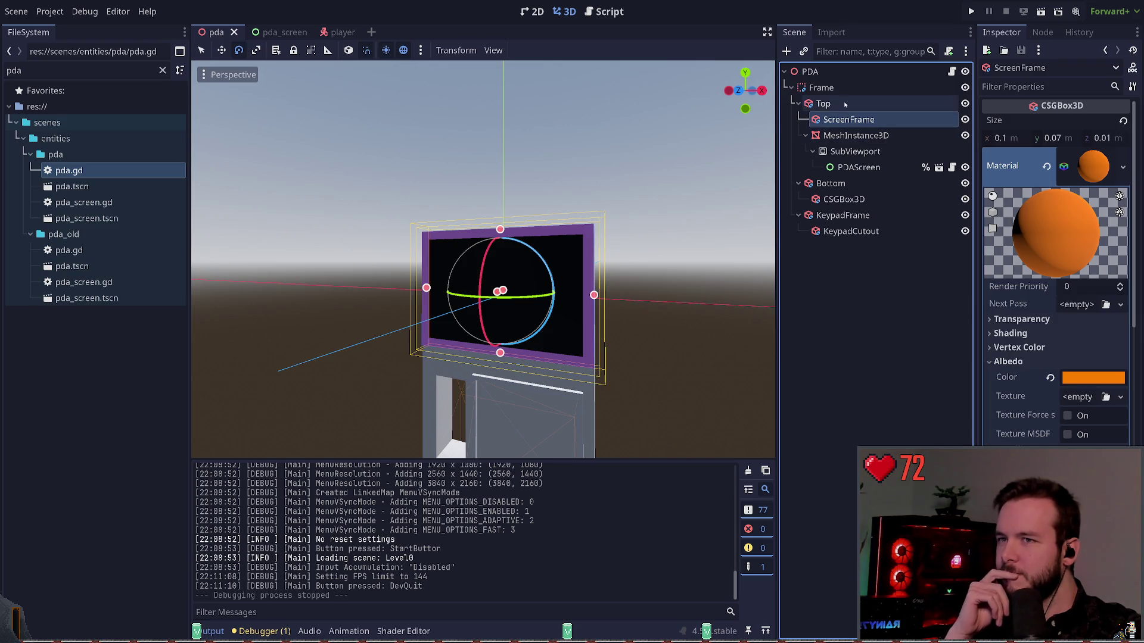
pyautogui.click(847, 107)
pyautogui.click(848, 123)
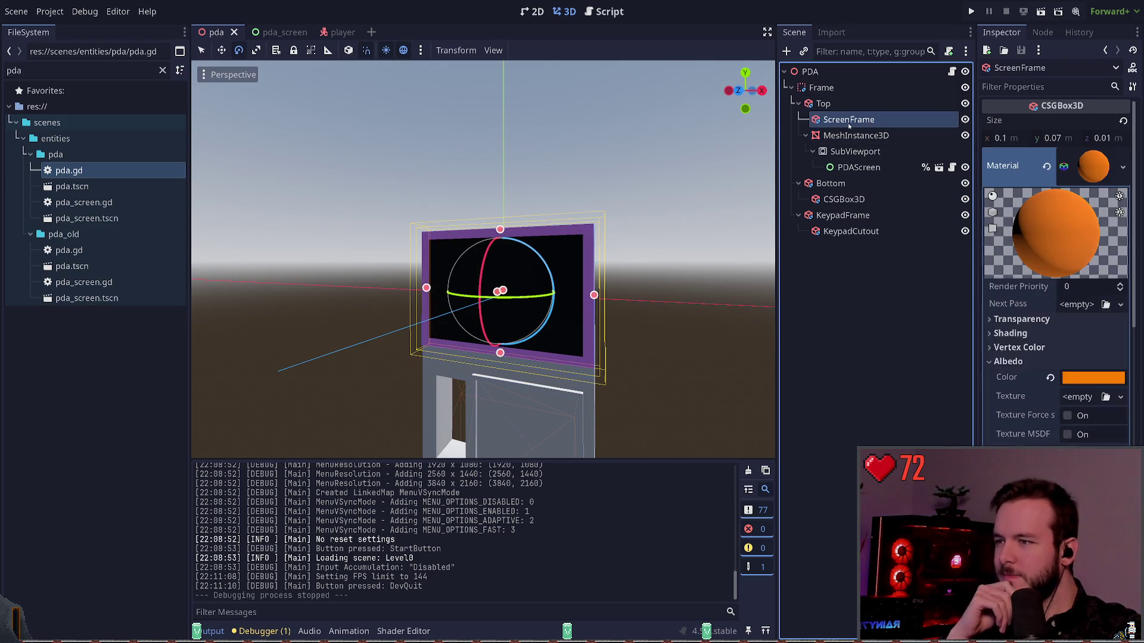
pyautogui.click(856, 136)
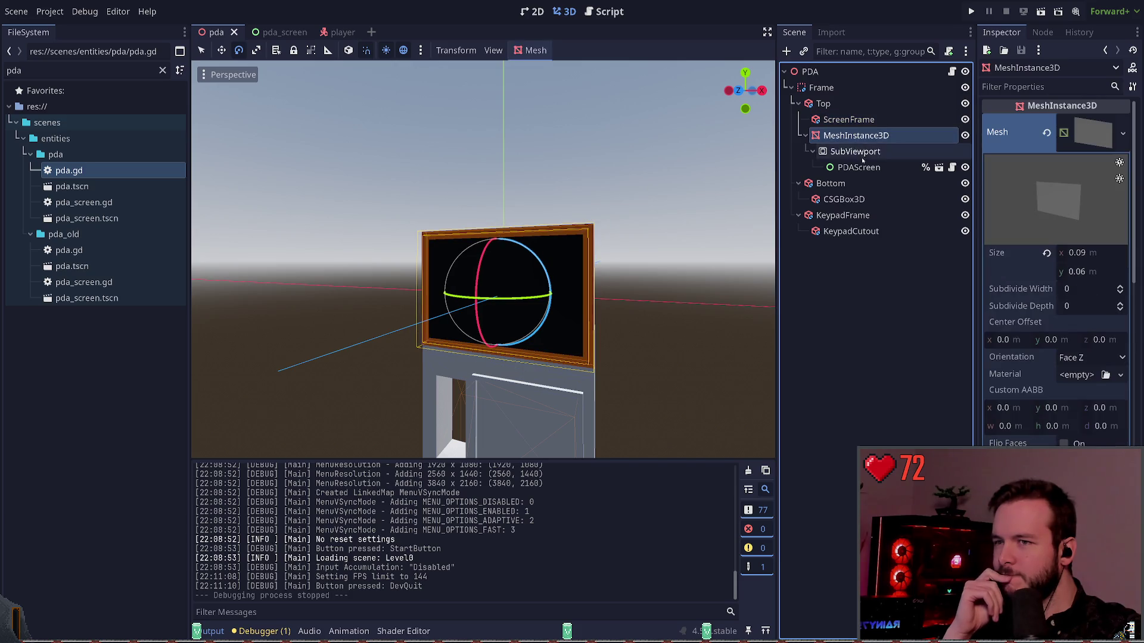
pyautogui.click(839, 296)
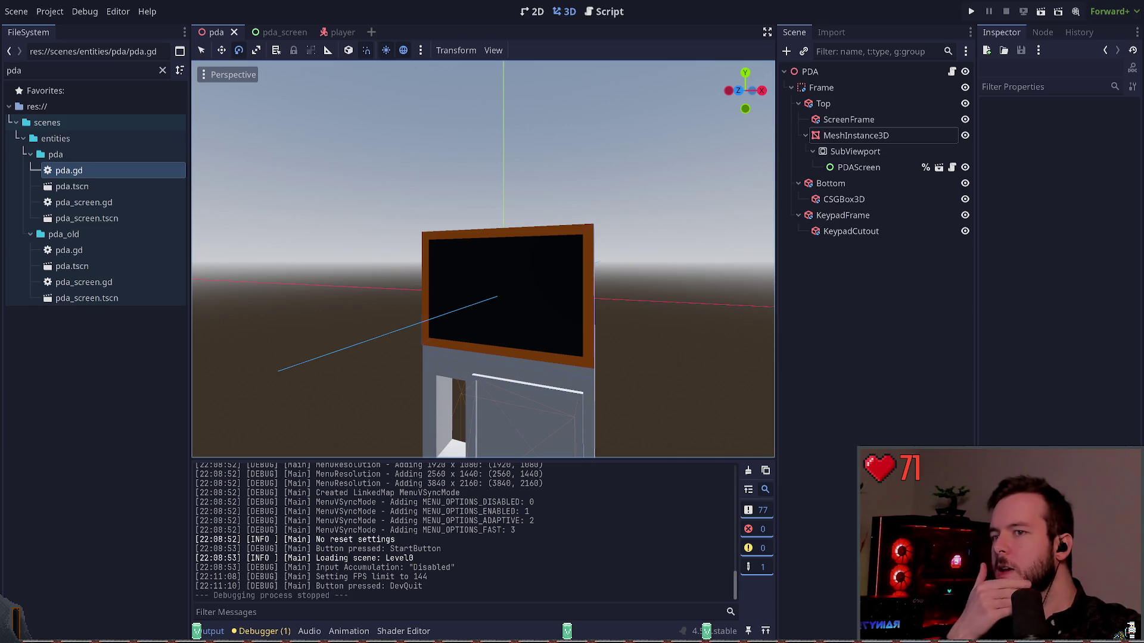
pyautogui.click(851, 231)
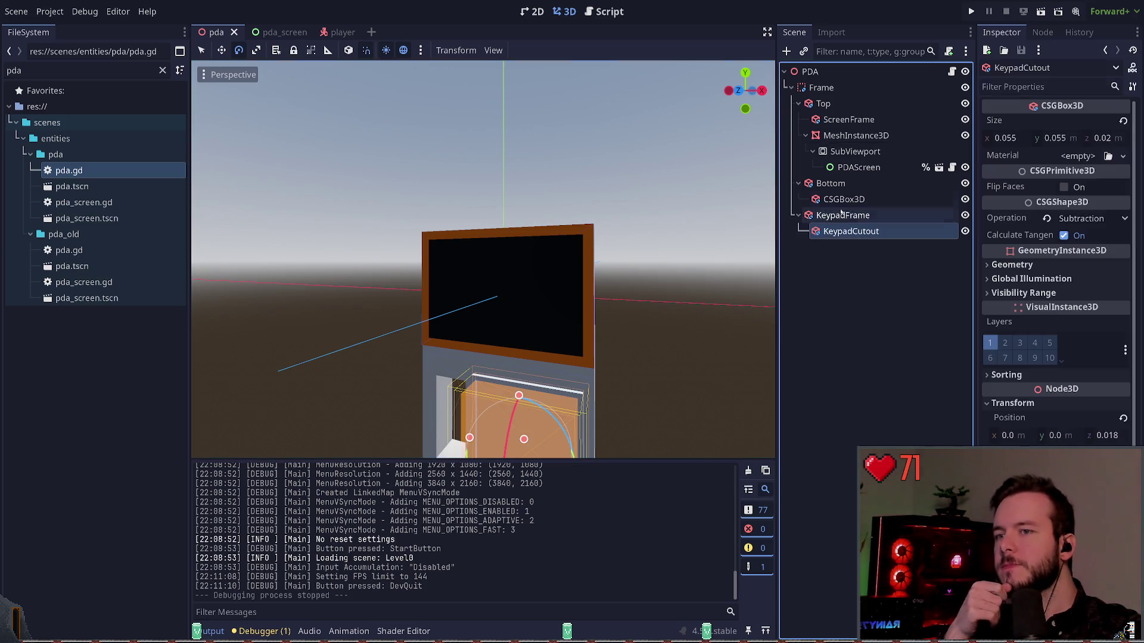
pyautogui.click(702, 287)
pyautogui.press('s')
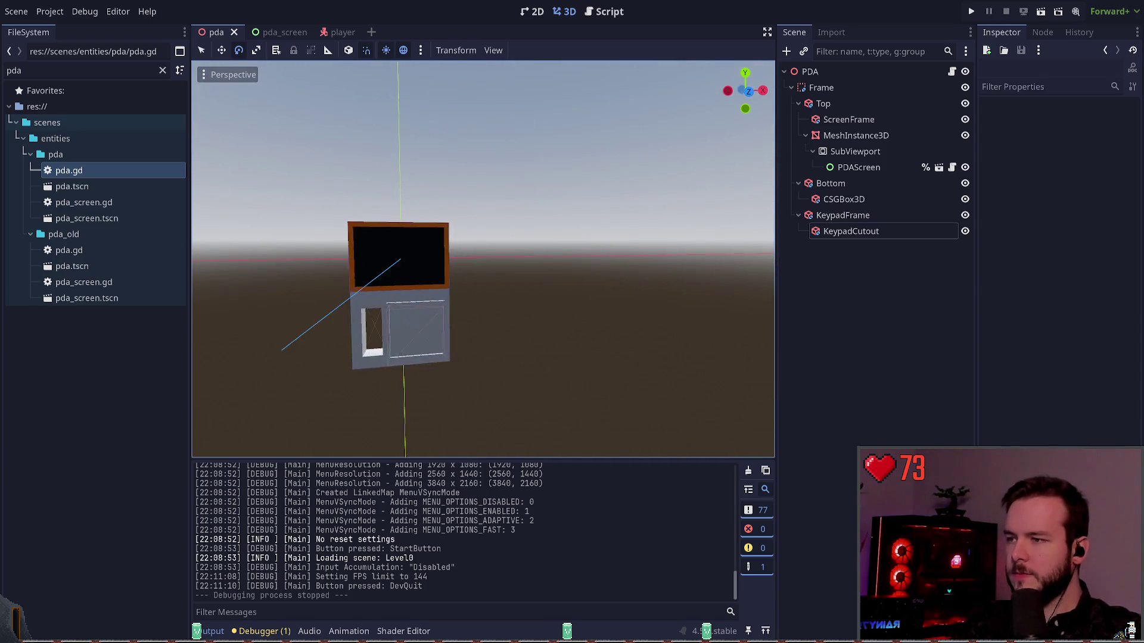
pyautogui.press('w')
pyautogui.press('s')
pyautogui.press('w')
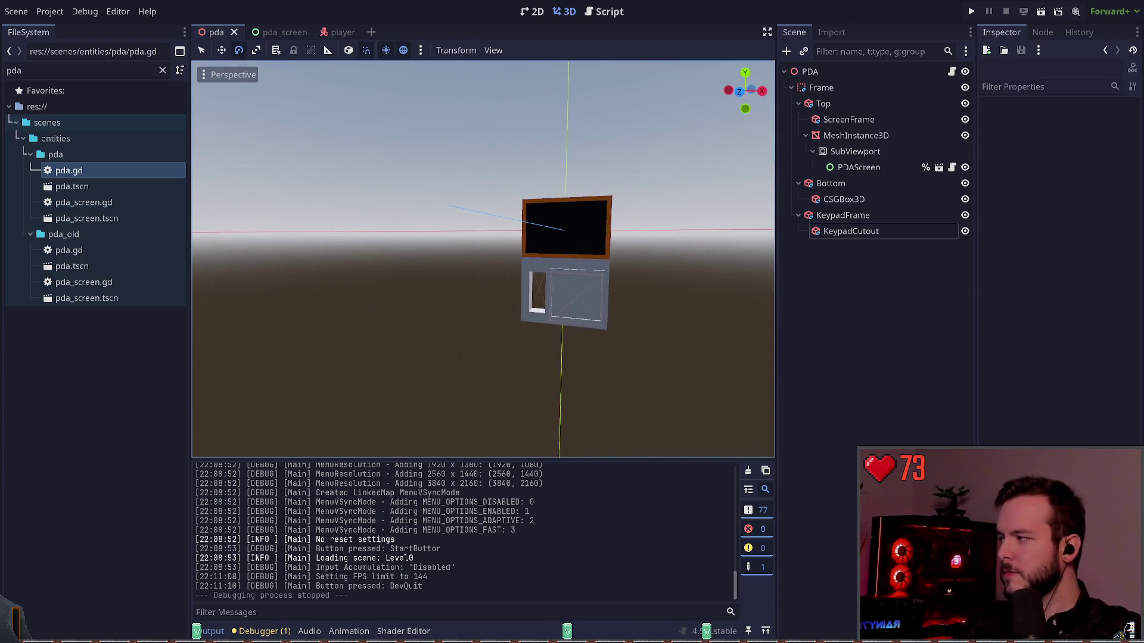
pyautogui.press('s')
pyautogui.press('w')
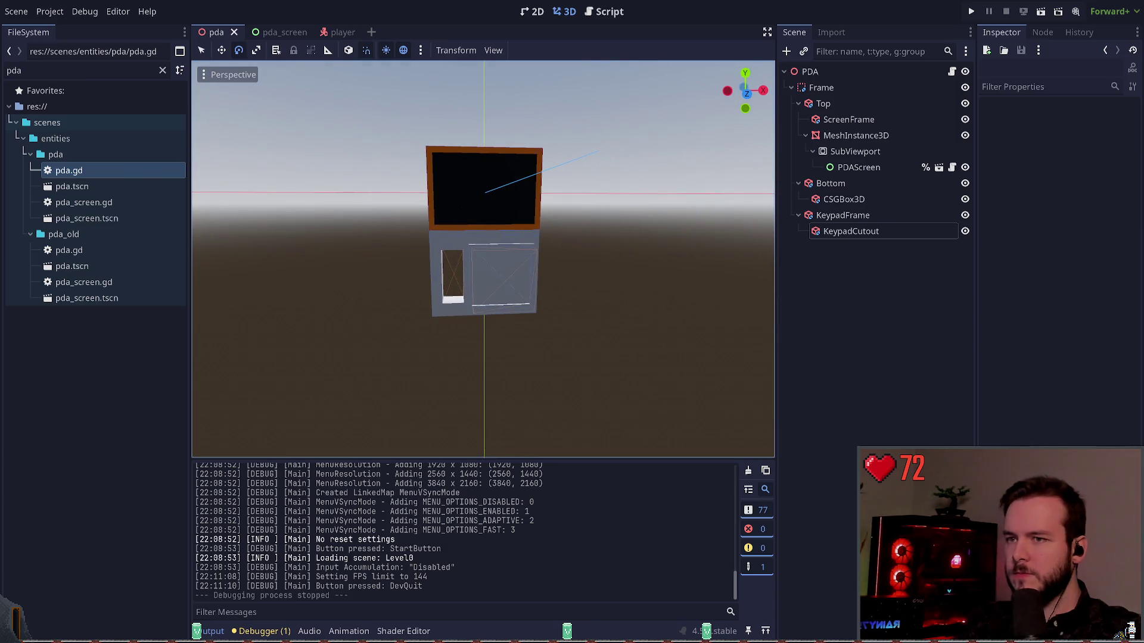
pyautogui.click(846, 201)
pyautogui.click(842, 216)
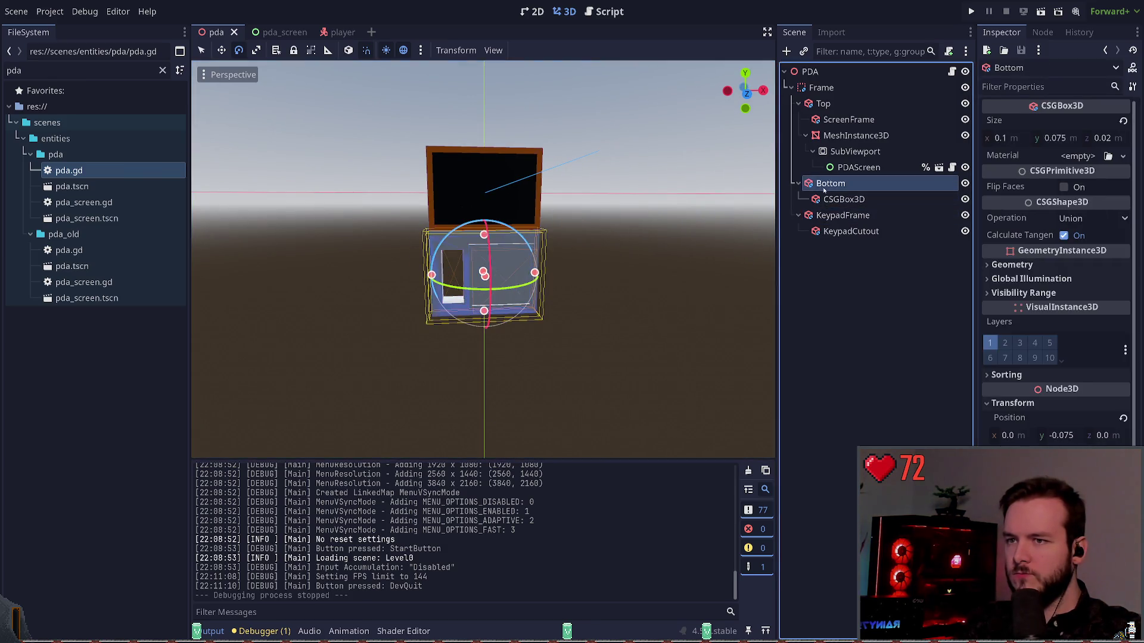
pyautogui.click(843, 199)
pyautogui.click(843, 215)
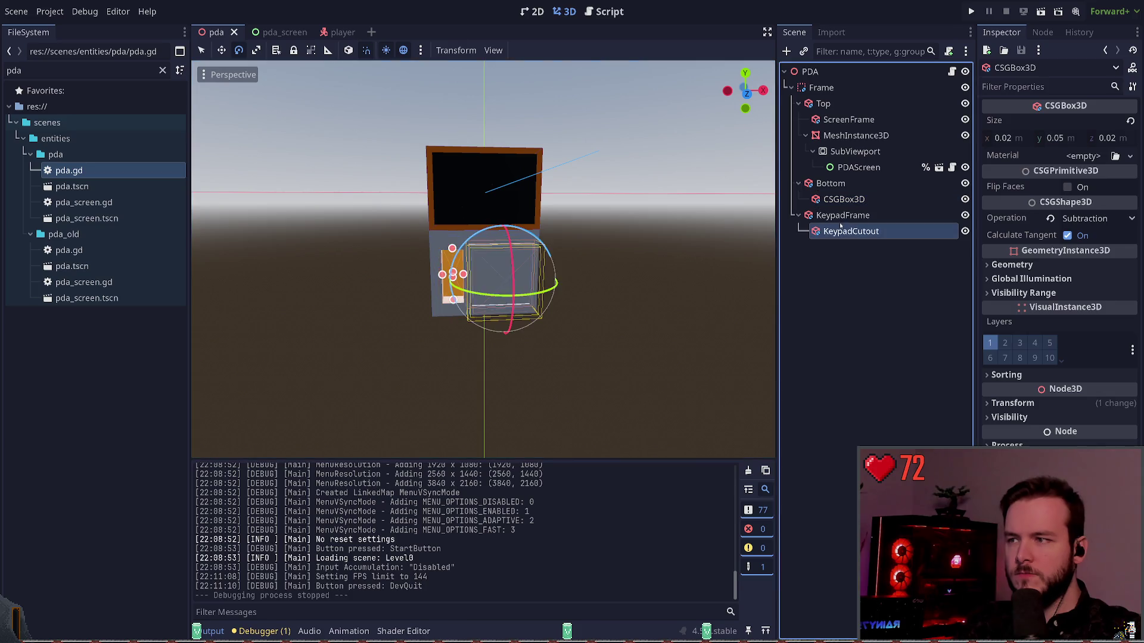
pyautogui.click(831, 182)
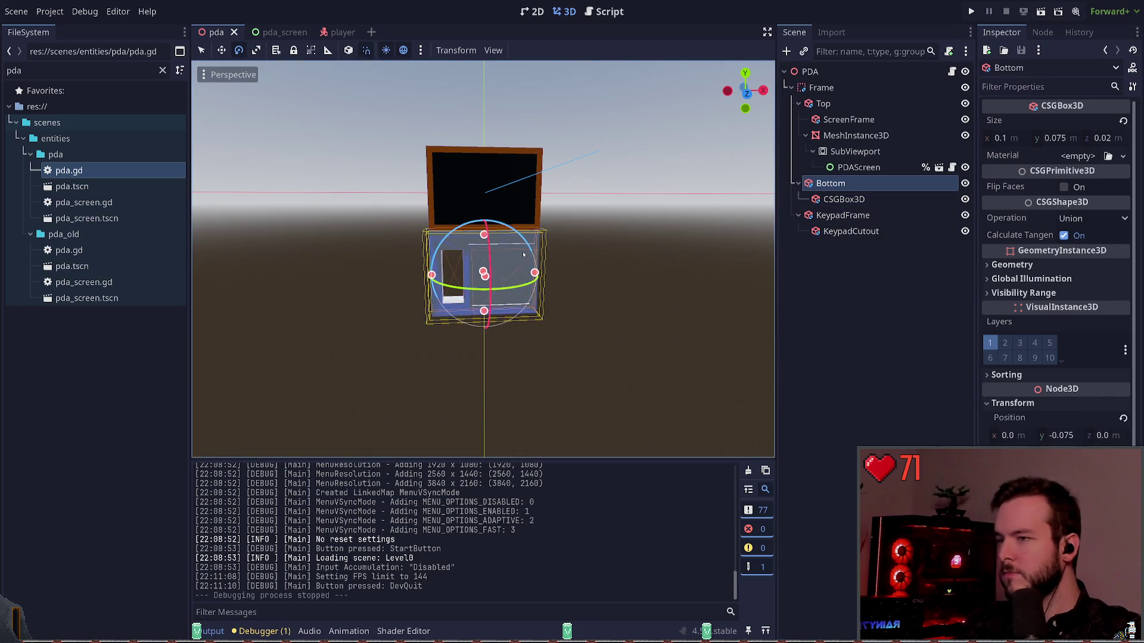
pyautogui.click(586, 265)
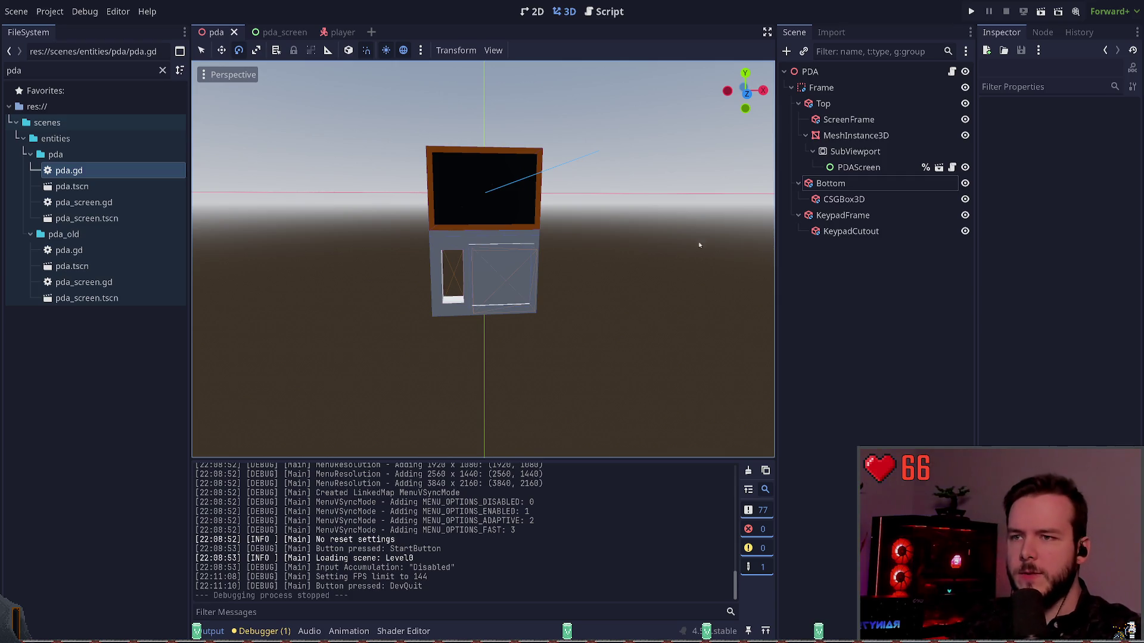
pyautogui.click(831, 183)
pyautogui.click(808, 244)
pyautogui.click(831, 183)
pyautogui.click(827, 288)
pyautogui.click(843, 199)
pyautogui.click(836, 183)
pyautogui.click(835, 263)
pyautogui.click(830, 183)
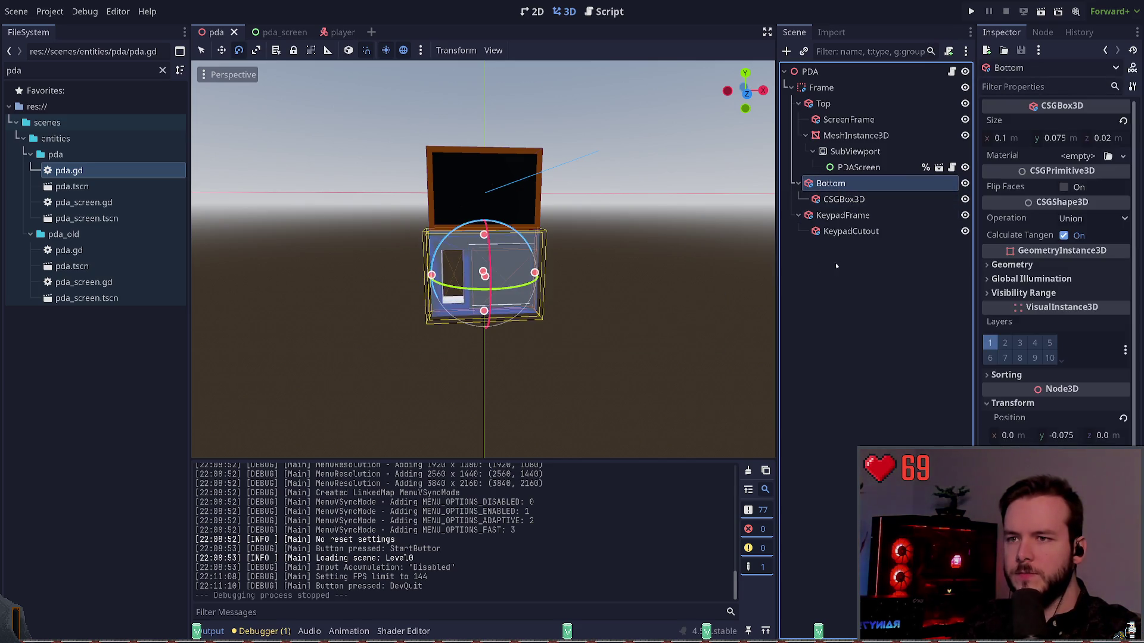
pyautogui.click(825, 199)
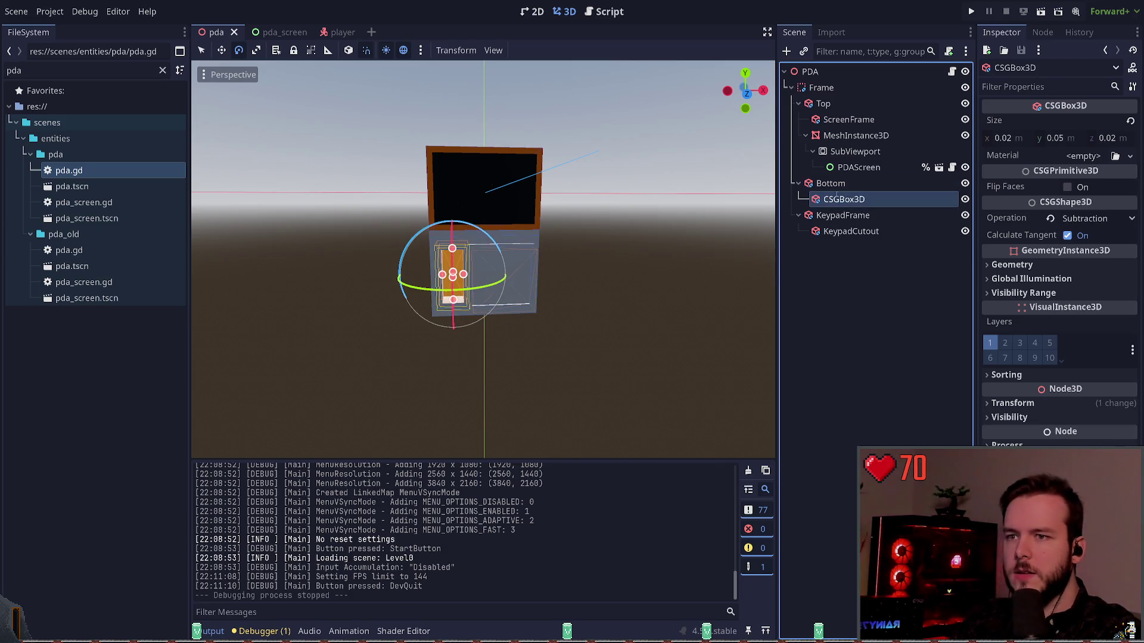
pyautogui.write('HandleCutout')
pyautogui.press('Return')
pyautogui.click(845, 185)
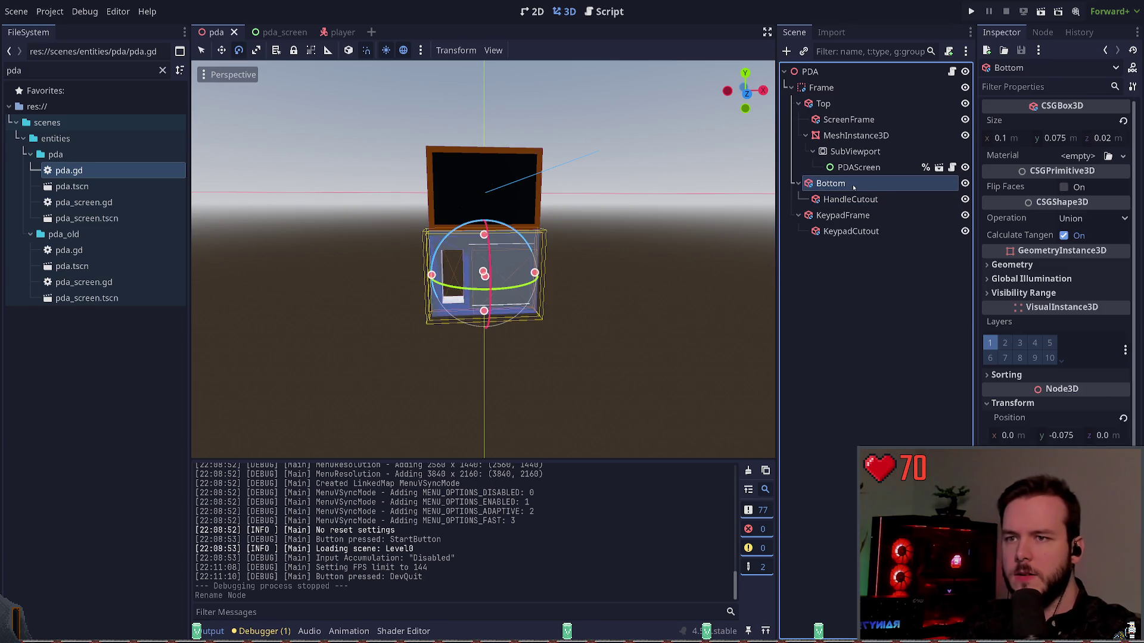
pyautogui.hotkey('ctrl', 'a')
pyautogui.write('csgb')
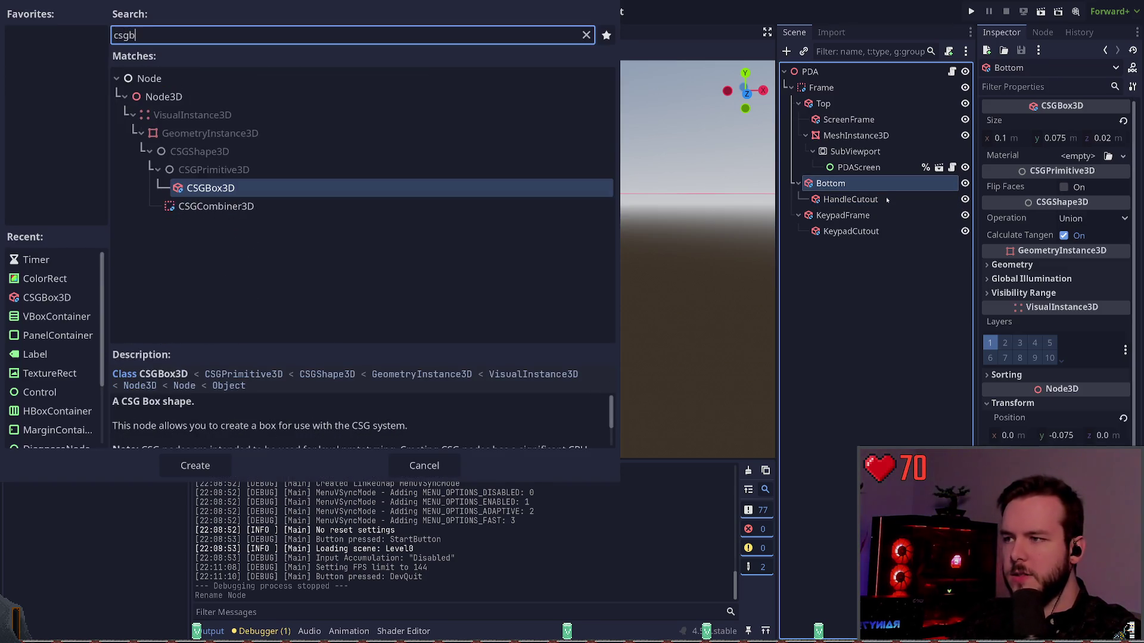
pyautogui.press('Return')
pyautogui.press('Up')
pyautogui.press('Up')
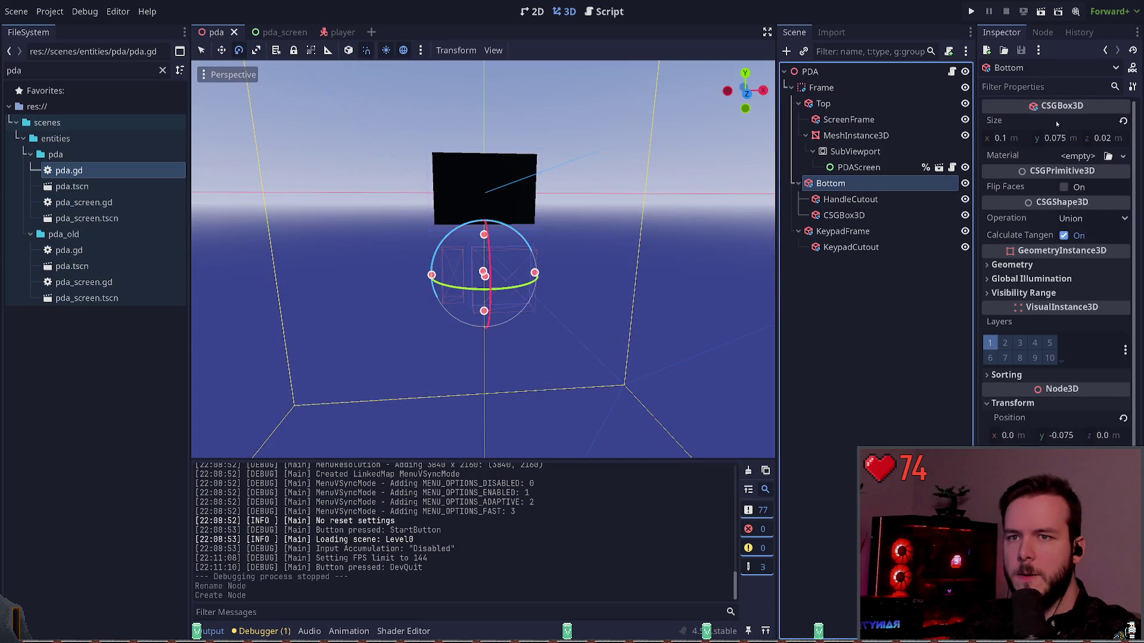
pyautogui.hotkey('ctrl', 'c')
pyautogui.click(844, 215)
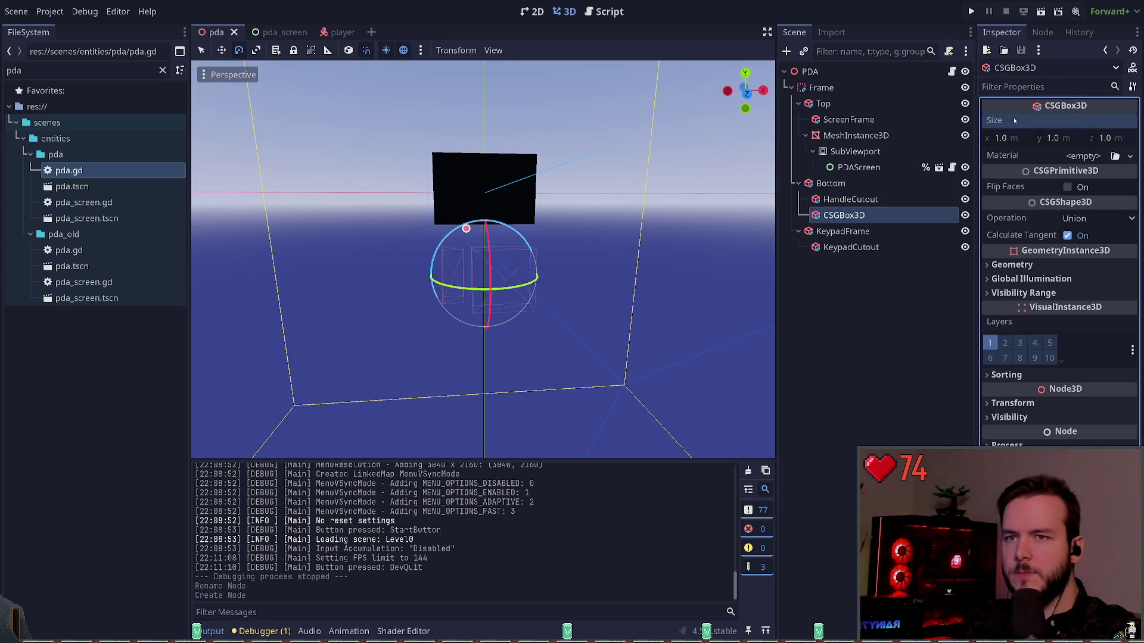
pyautogui.hotkey('ctrl', 'v')
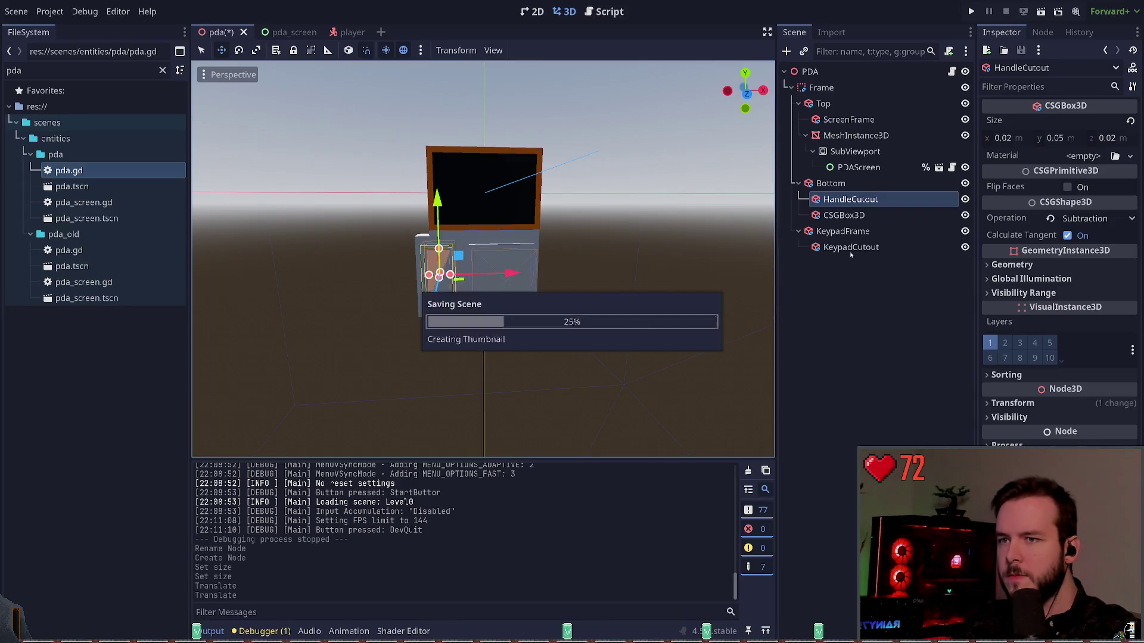
pyautogui.moveTo(860, 199); pyautogui.dragTo(857, 215)
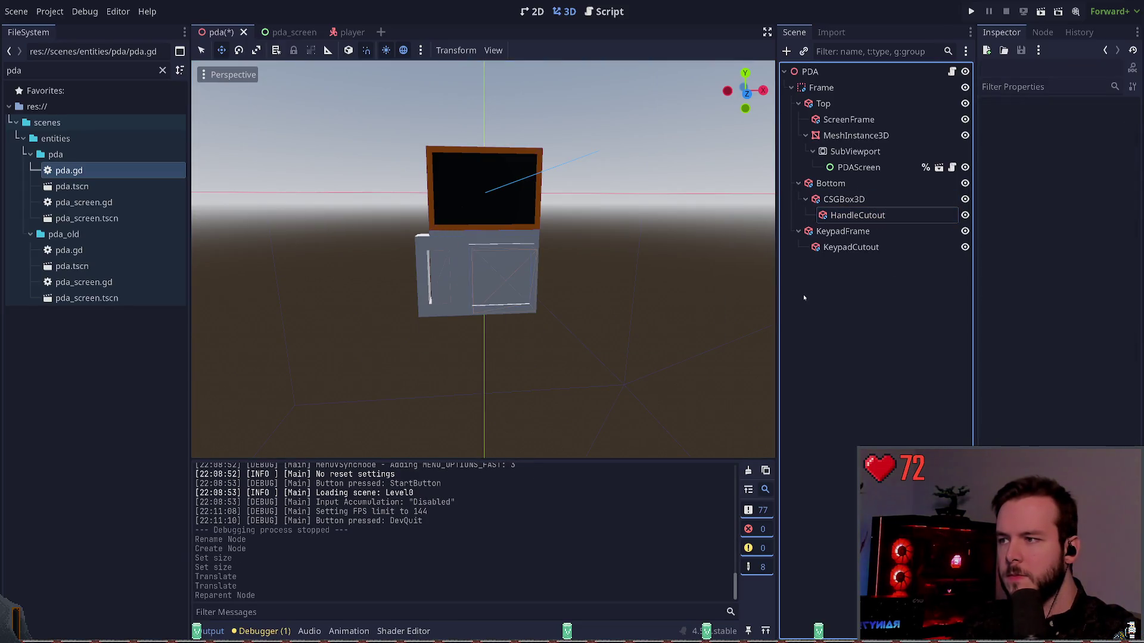
pyautogui.click(853, 184)
pyautogui.click(856, 215)
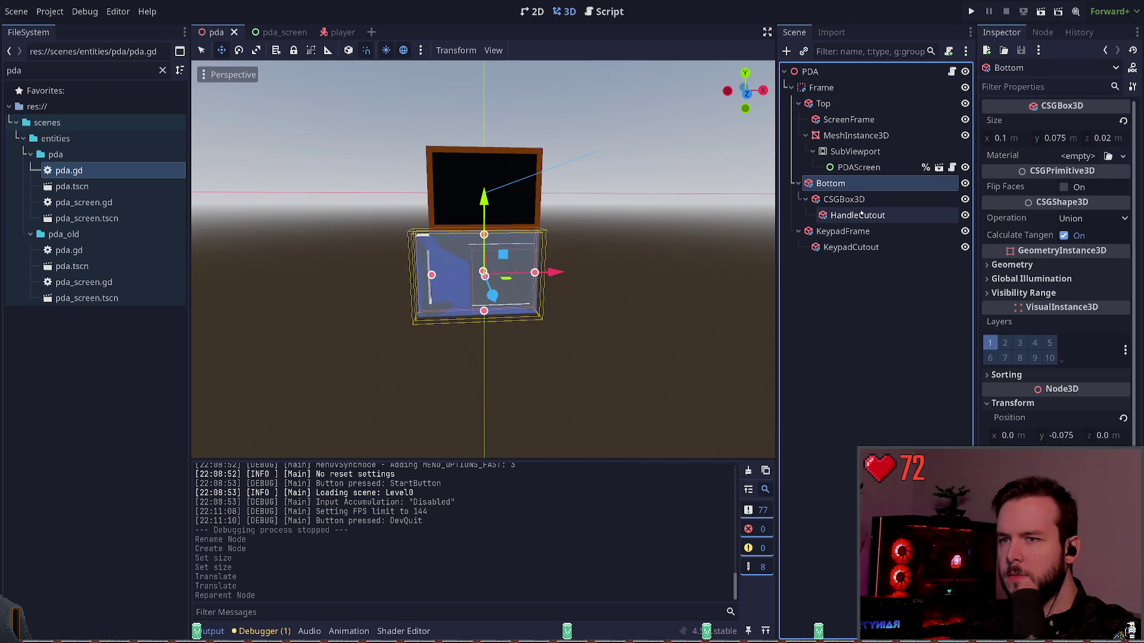
pyautogui.click(858, 200)
pyautogui.click(857, 215)
pyautogui.click(867, 201)
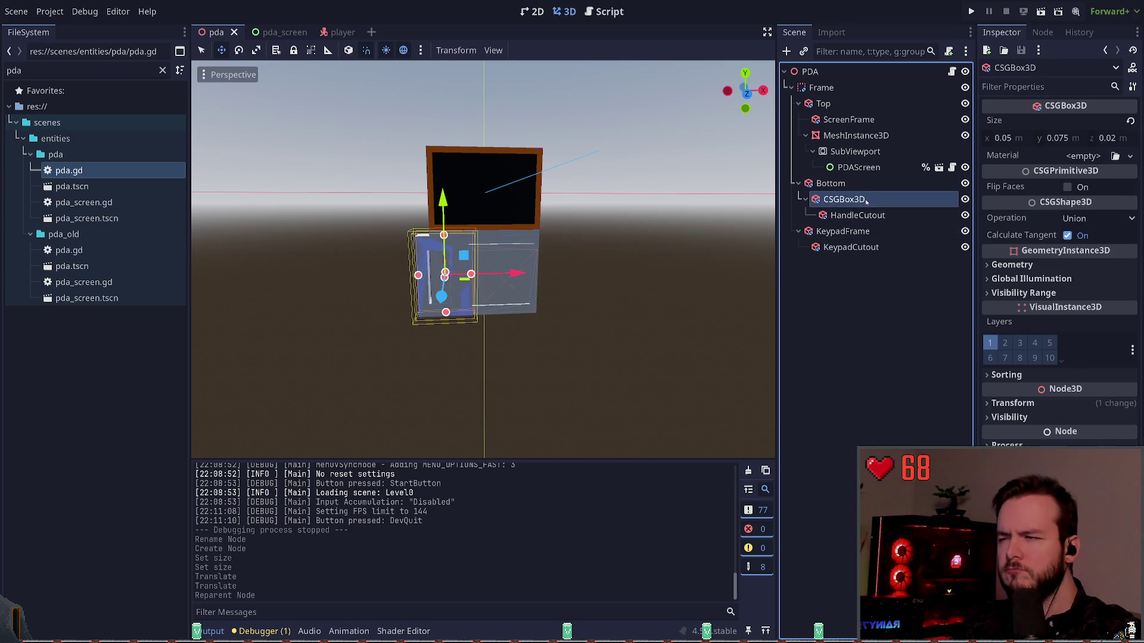
pyautogui.click(866, 310)
pyautogui.click(899, 215)
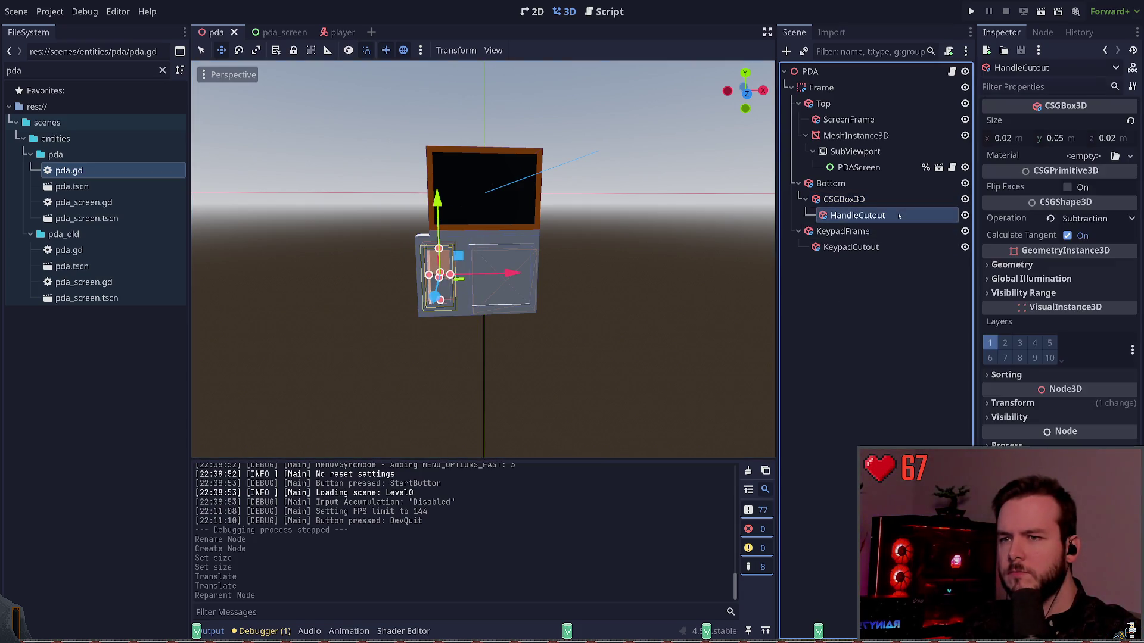
pyautogui.click(965, 215)
pyautogui.click(964, 215)
pyautogui.click(876, 303)
pyautogui.click(875, 216)
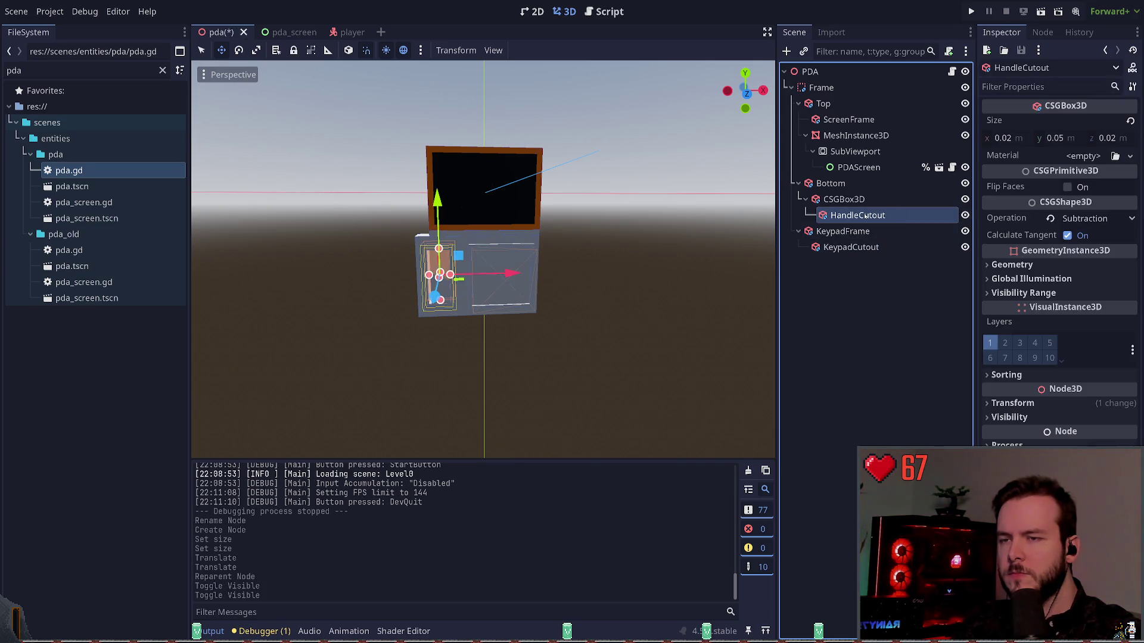
pyautogui.click(840, 184)
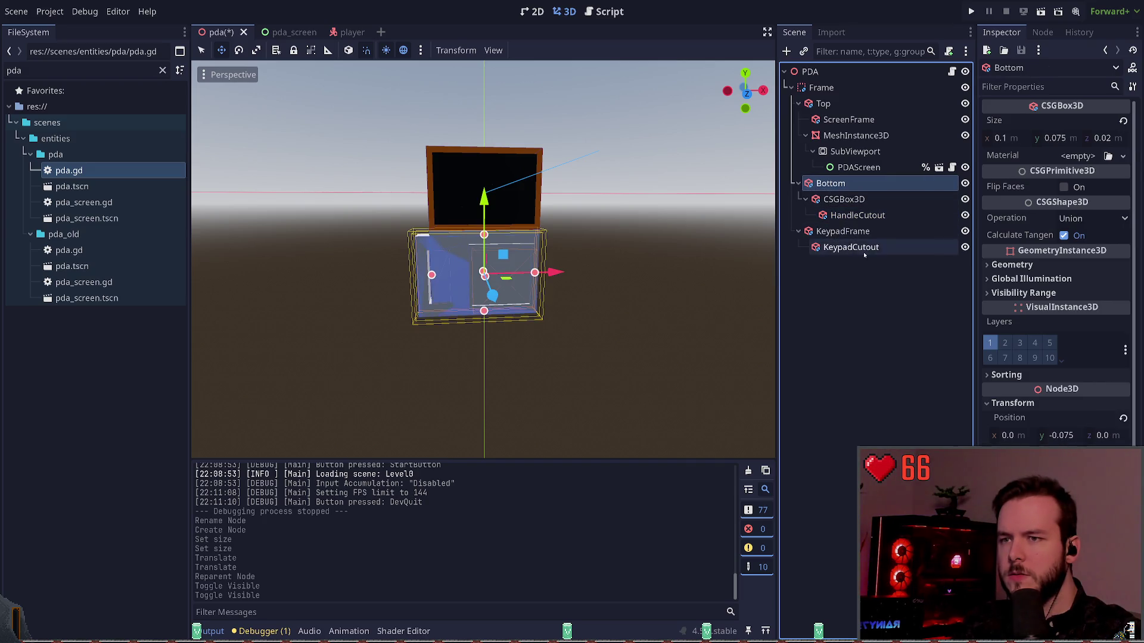
pyautogui.click(857, 216)
pyautogui.click(843, 200)
pyautogui.click(831, 183)
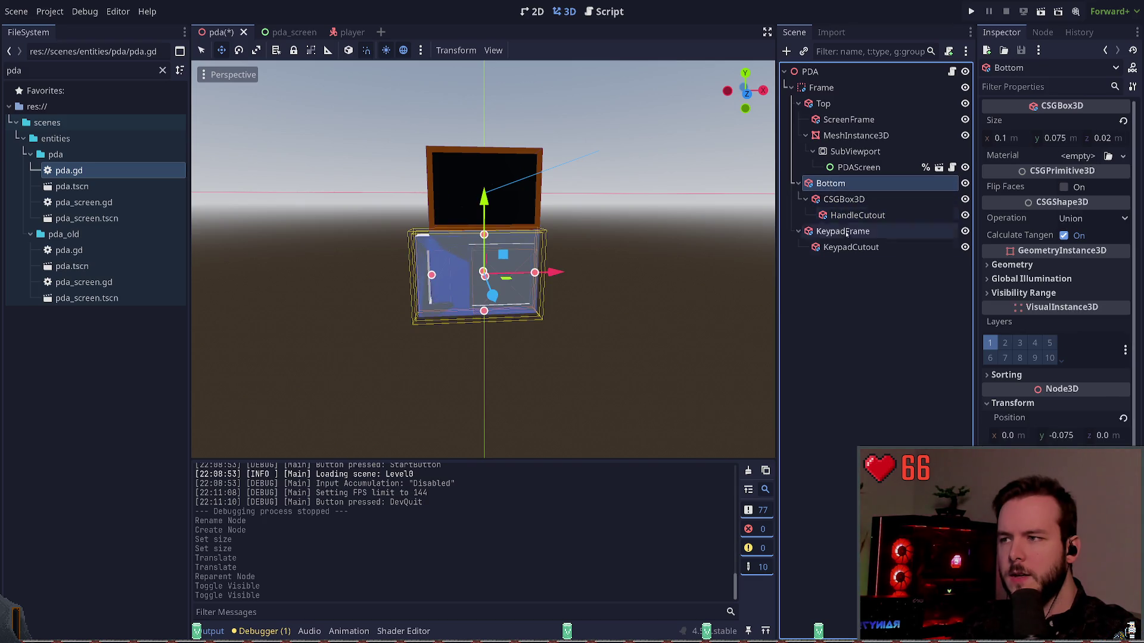
pyautogui.click(817, 183)
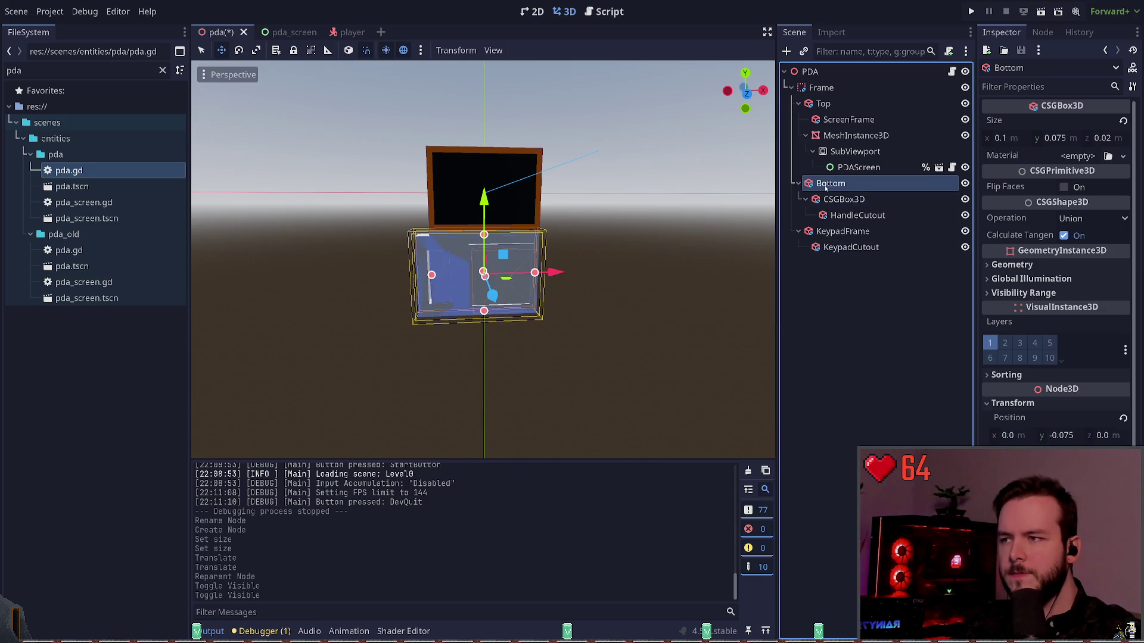
pyautogui.click(829, 345)
pyautogui.click(828, 185)
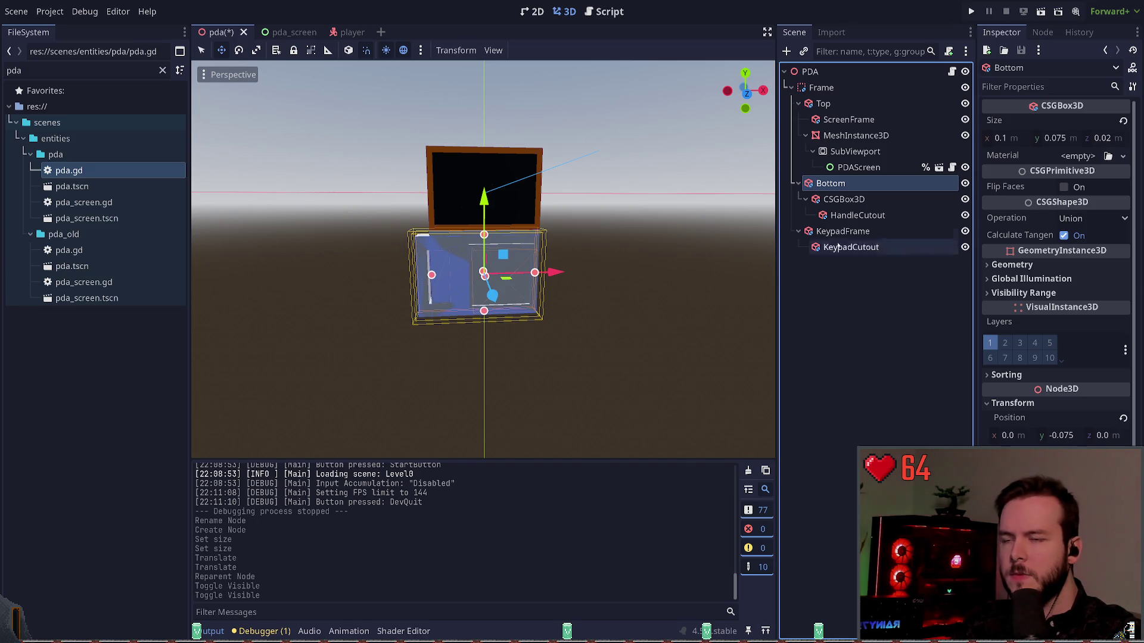
pyautogui.hotkey('ctrl', 'd')
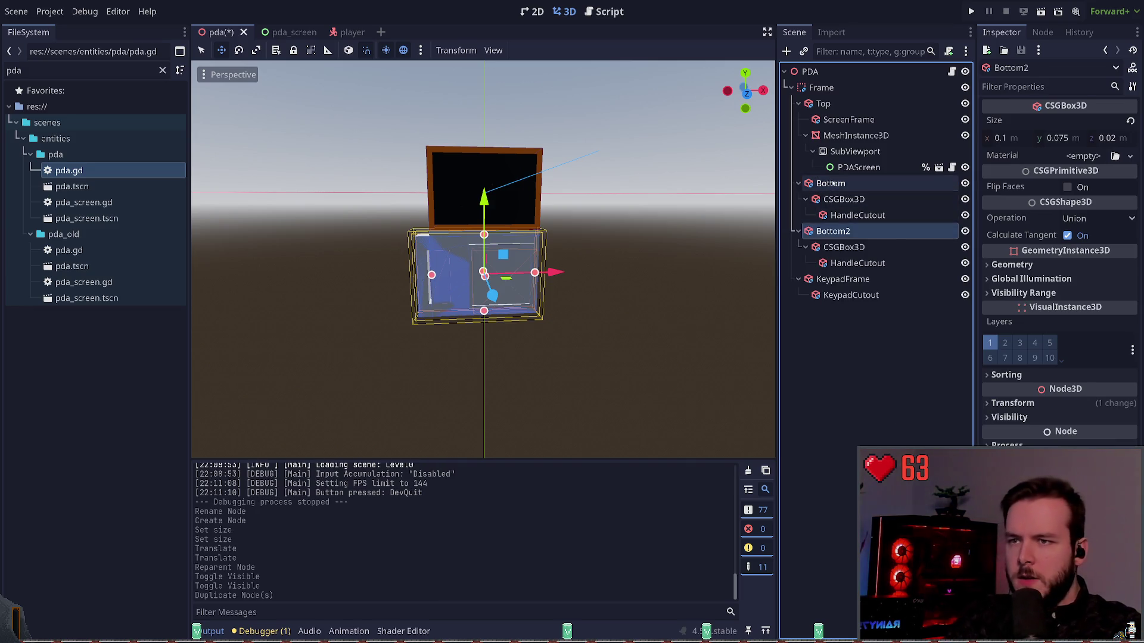
# Step: Make Bottom a CSGCombiner3D, move Bottom2 inside it, and delete Bottom2's redundant children
pyautogui.click(830, 184)
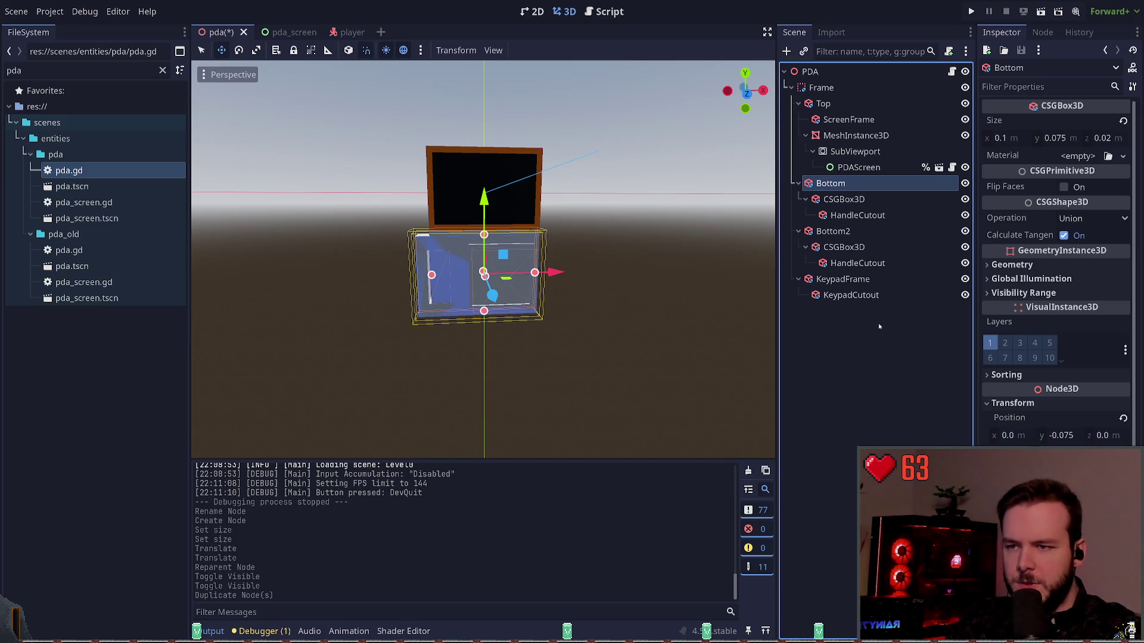
pyautogui.press('Return')
pyautogui.hotkey('ctrl', 's')
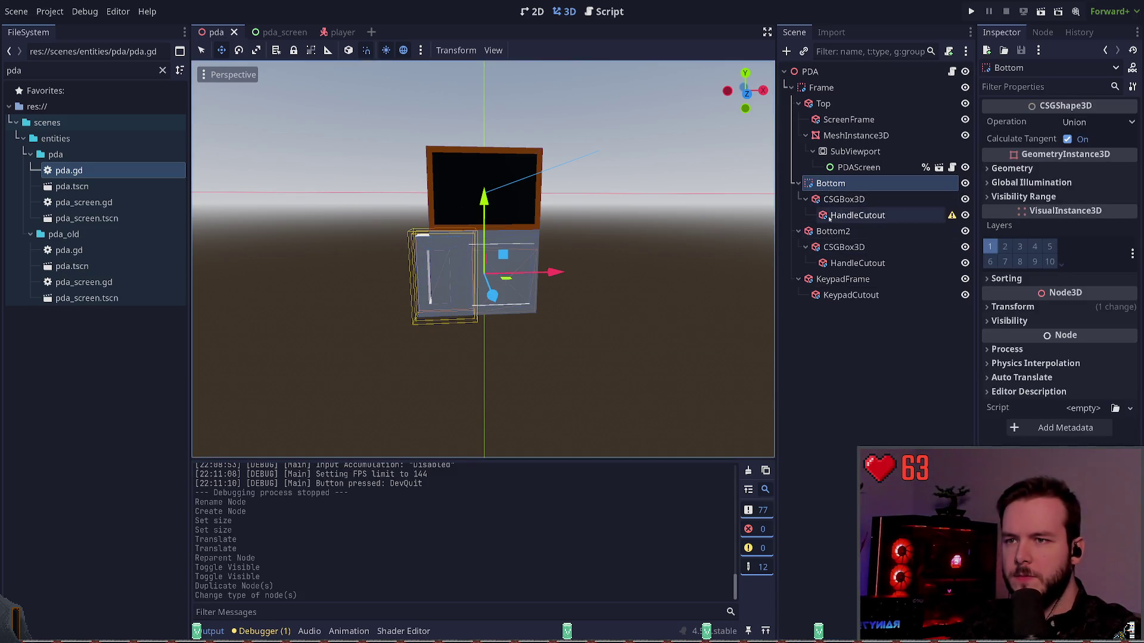
pyautogui.moveTo(833, 231); pyautogui.dragTo(834, 194)
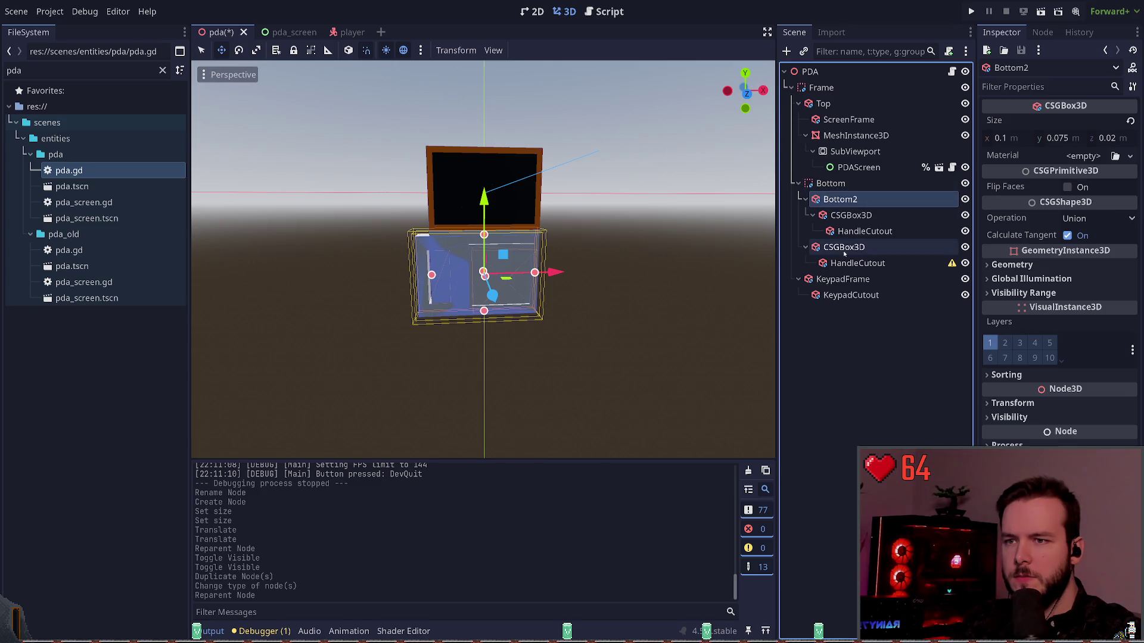
pyautogui.click(851, 215)
pyautogui.keyDown('shift'); pyautogui.click(855, 231); pyautogui.keyUp('shift')
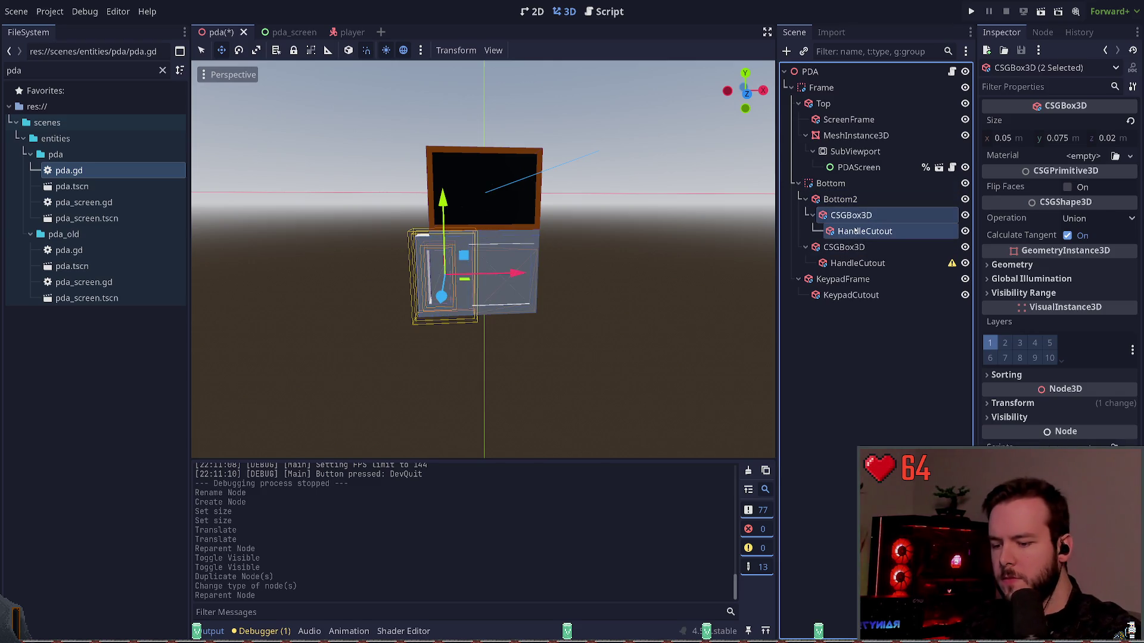
pyautogui.press('Delete')
pyautogui.hotkey('ctrl', 's')
# Step: Rename the inner Bottom node to Unit and the remaining CSGBox3D to Handle
pyautogui.click(857, 204)
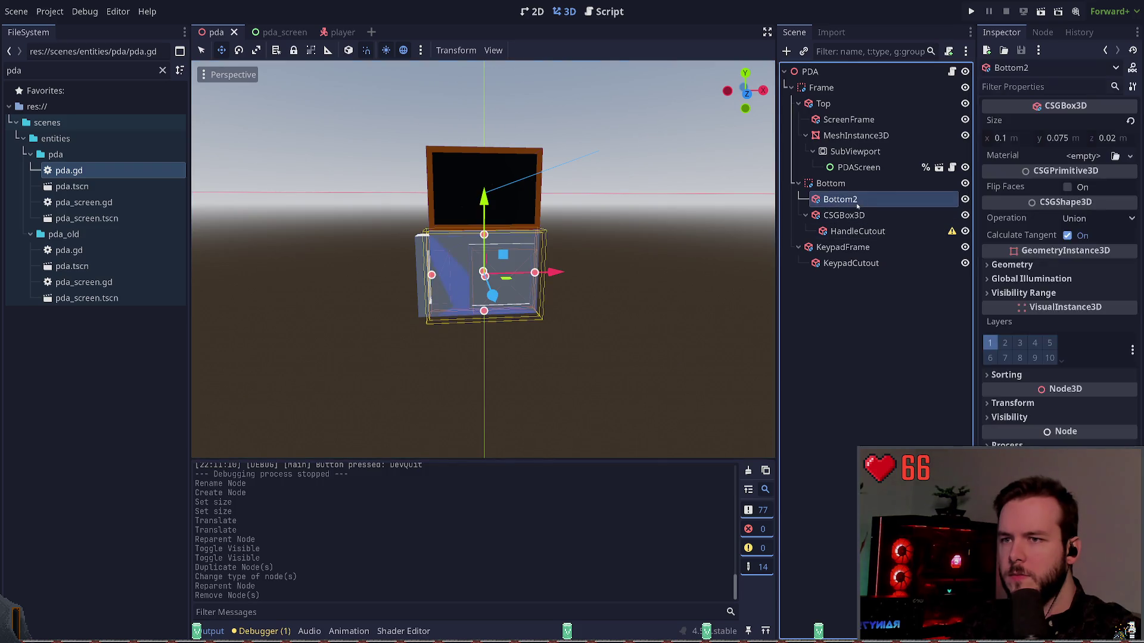
pyautogui.press('BackSpace')
pyautogui.press('Return')
pyautogui.hotkey('ctrl', 's')
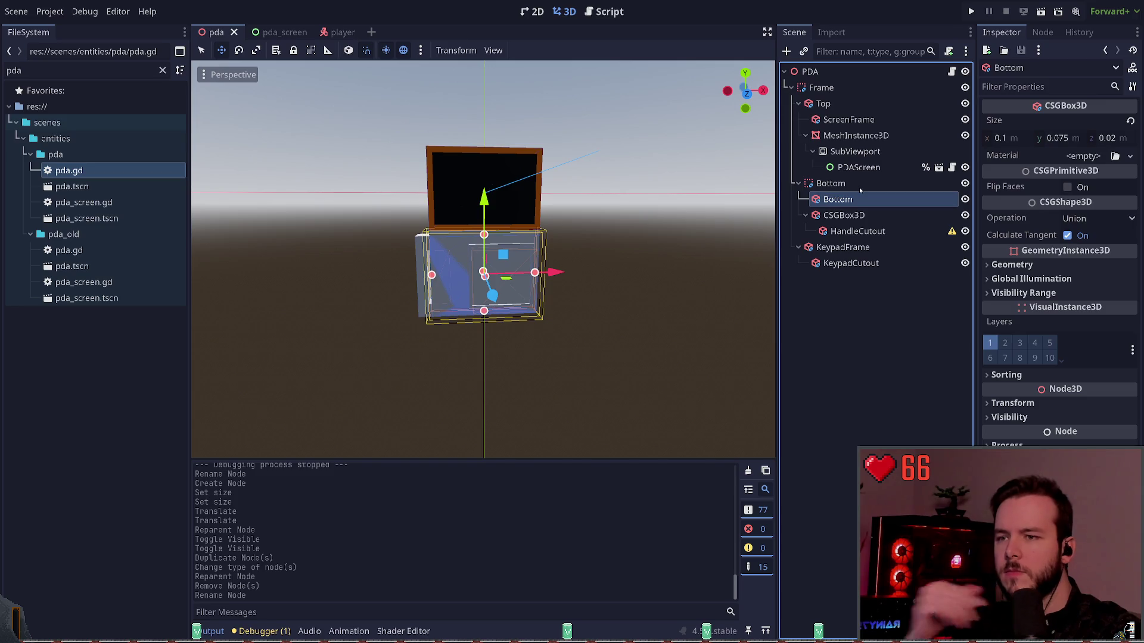
pyautogui.press('F2')
pyautogui.write('Unit')
pyautogui.press('Return')
pyautogui.click(841, 217)
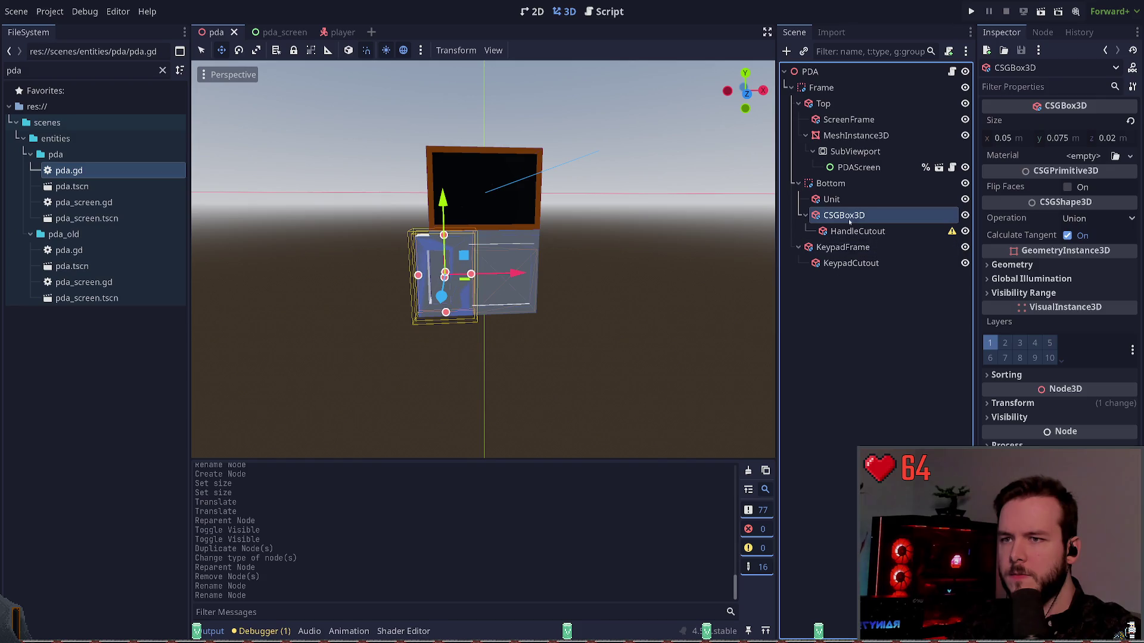
pyautogui.press('F2')
pyautogui.write('Handle')
pyautogui.press('Return')
# Step: Move HandleCutout directly under Bottom, save the scene, and run the project
pyautogui.click(835, 231)
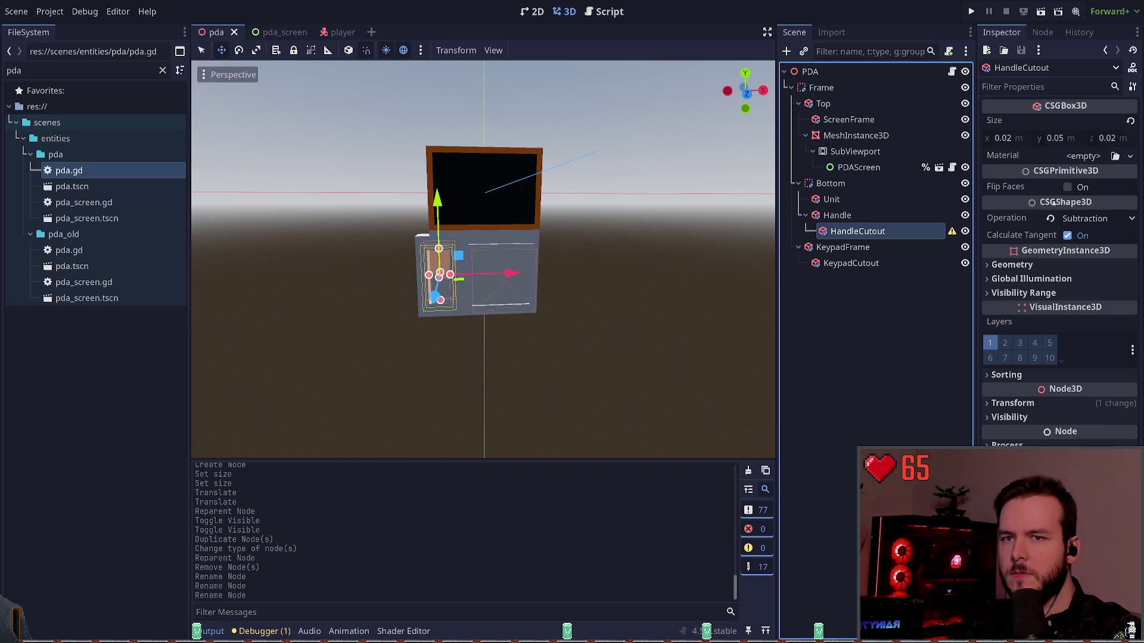
pyautogui.click(836, 214)
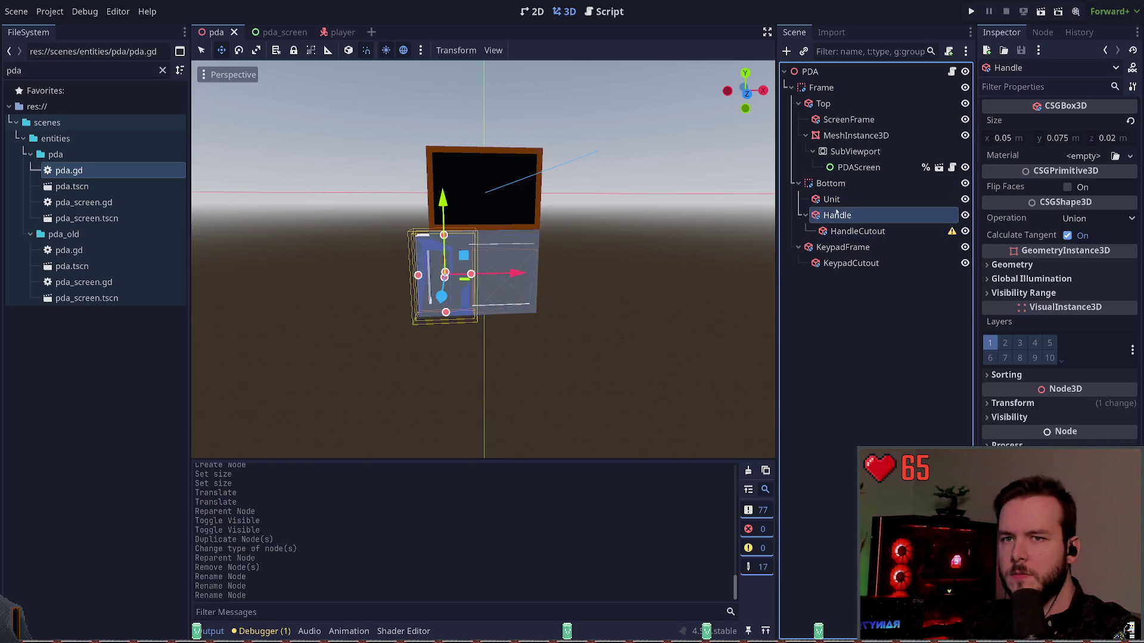
pyautogui.click(839, 200)
pyautogui.click(847, 186)
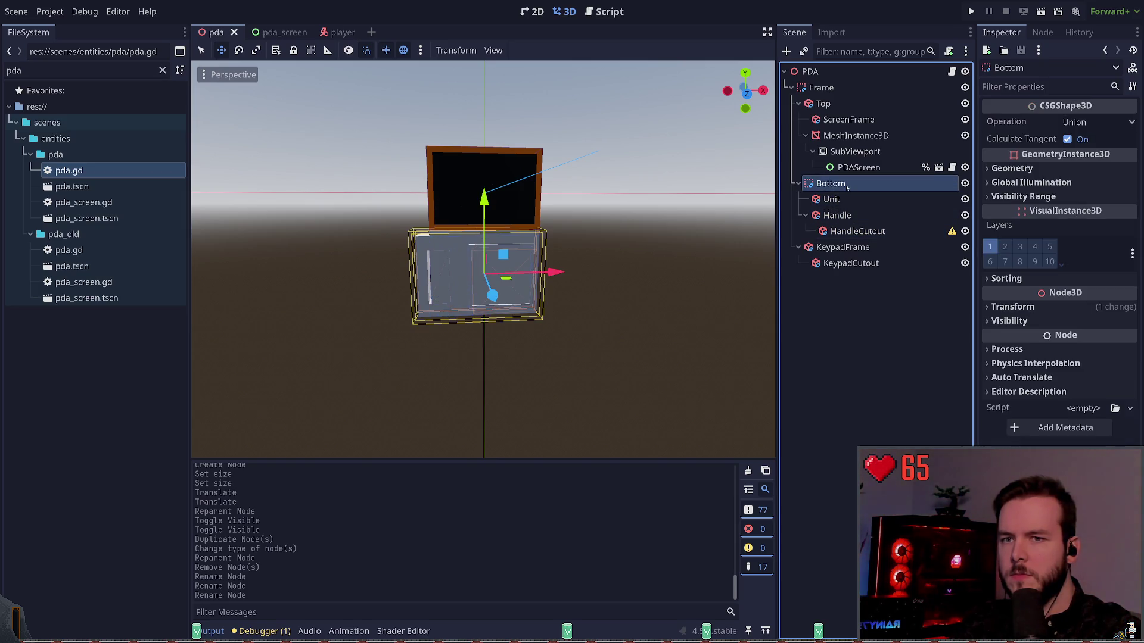
pyautogui.click(852, 231)
pyautogui.click(806, 215)
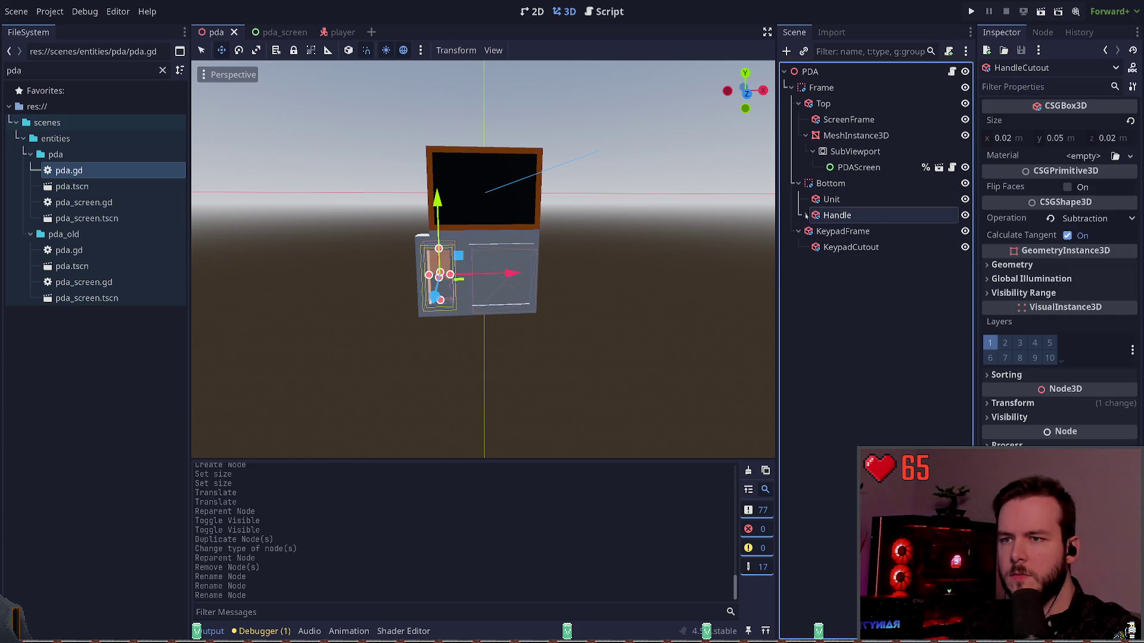
pyautogui.click(806, 215)
pyautogui.moveTo(851, 231); pyautogui.dragTo(833, 192)
pyautogui.hotkey('ctrl', 's')
pyautogui.click(832, 215)
pyautogui.keyDown('ctrl'); pyautogui.click(837, 232); pyautogui.keyUp('ctrl')
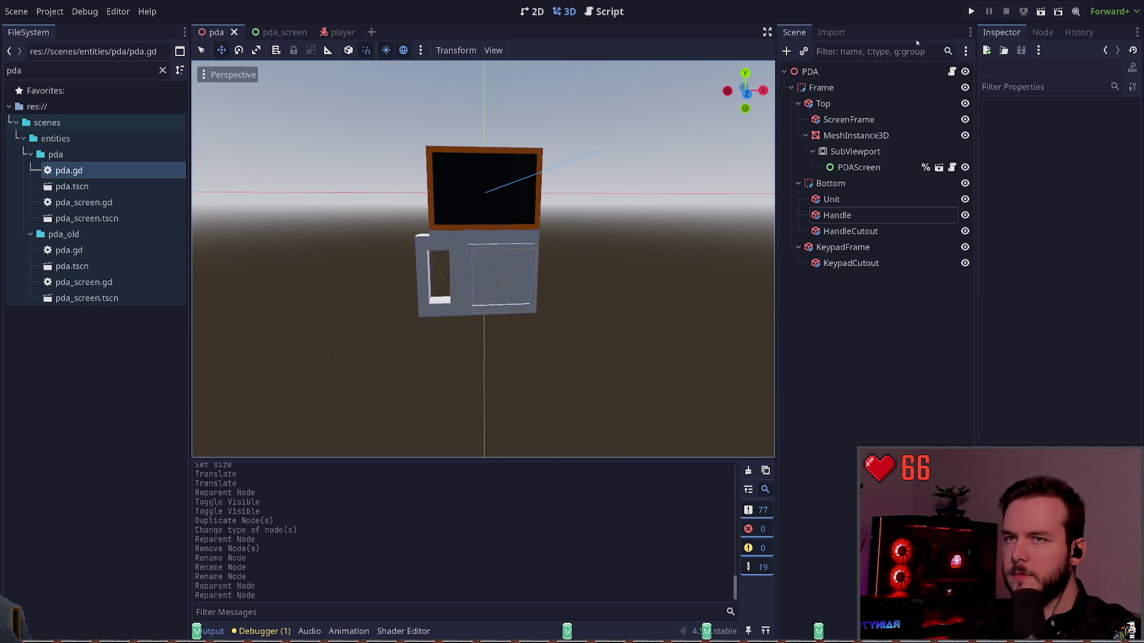
pyautogui.click(964, 8)
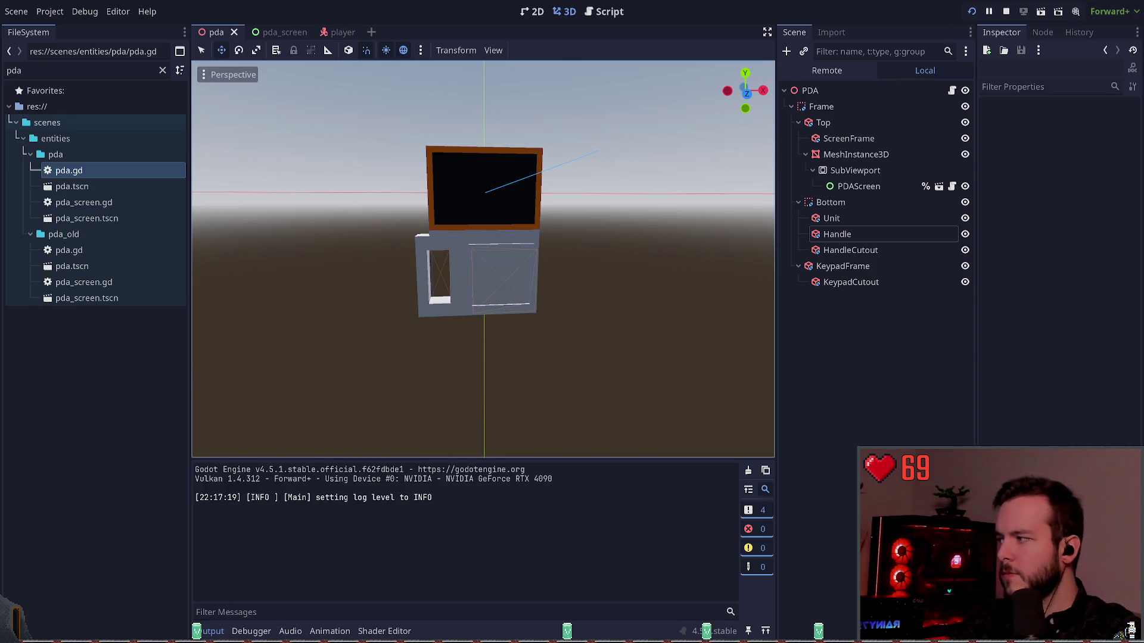
# Step: Walk around the room with W and S to view the rebuilt PDA, then pause and quit
pyautogui.press('w')
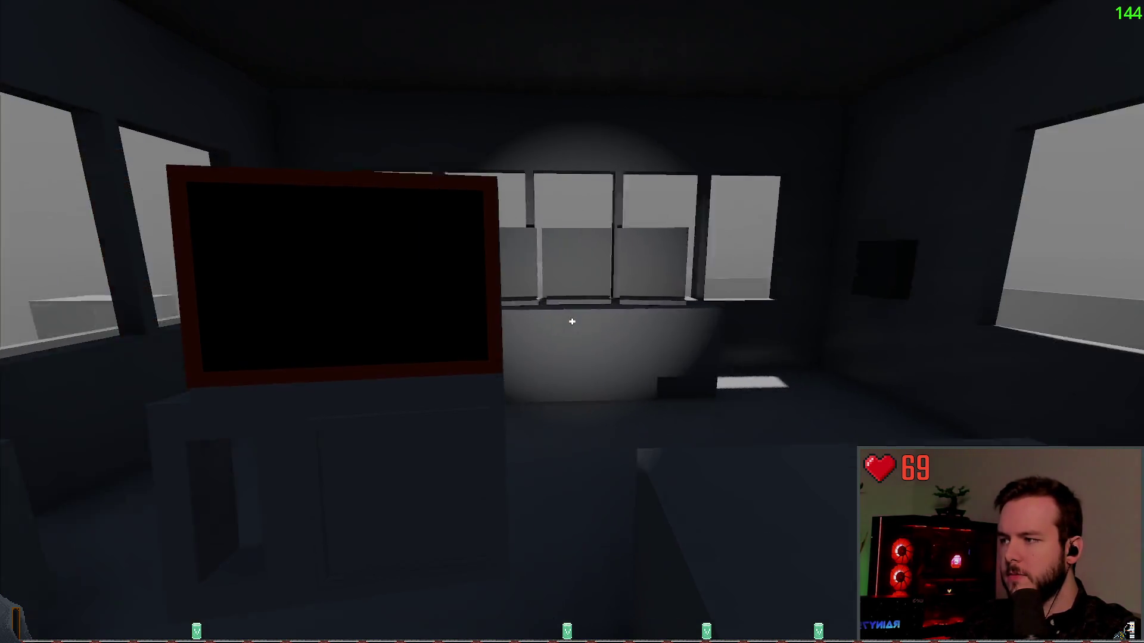
pyautogui.press('s')
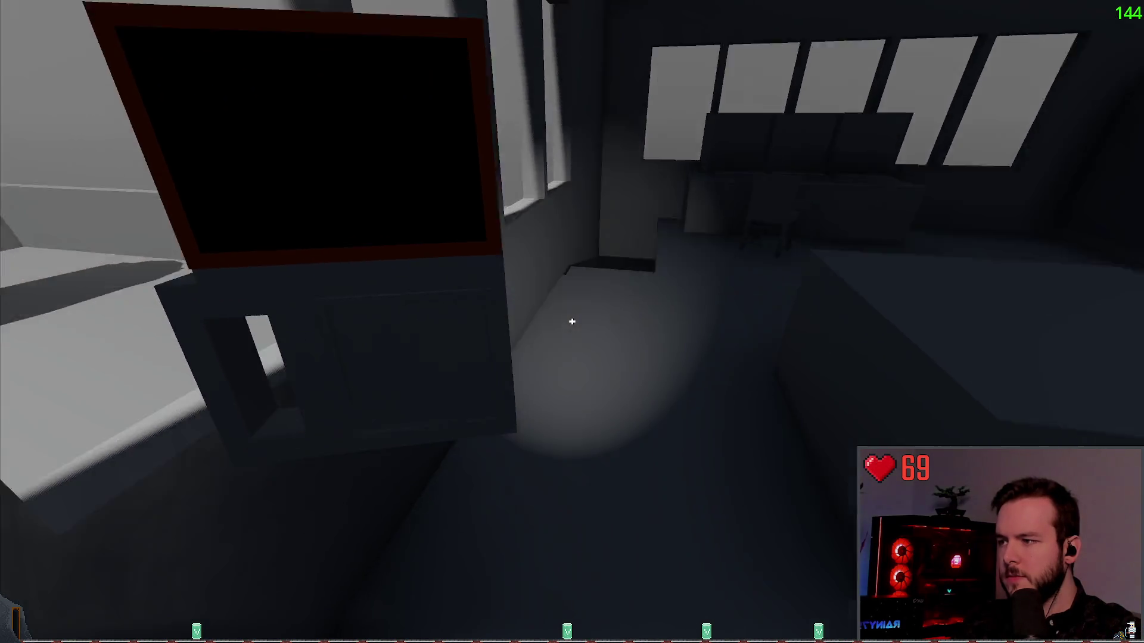
pyautogui.press('s')
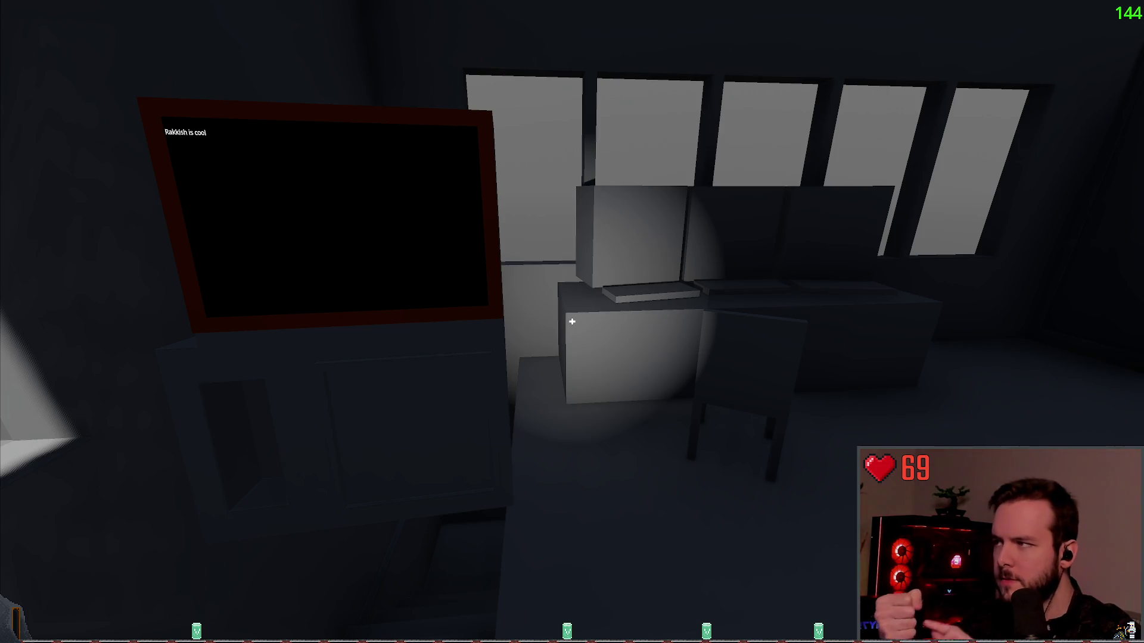
pyautogui.press('s')
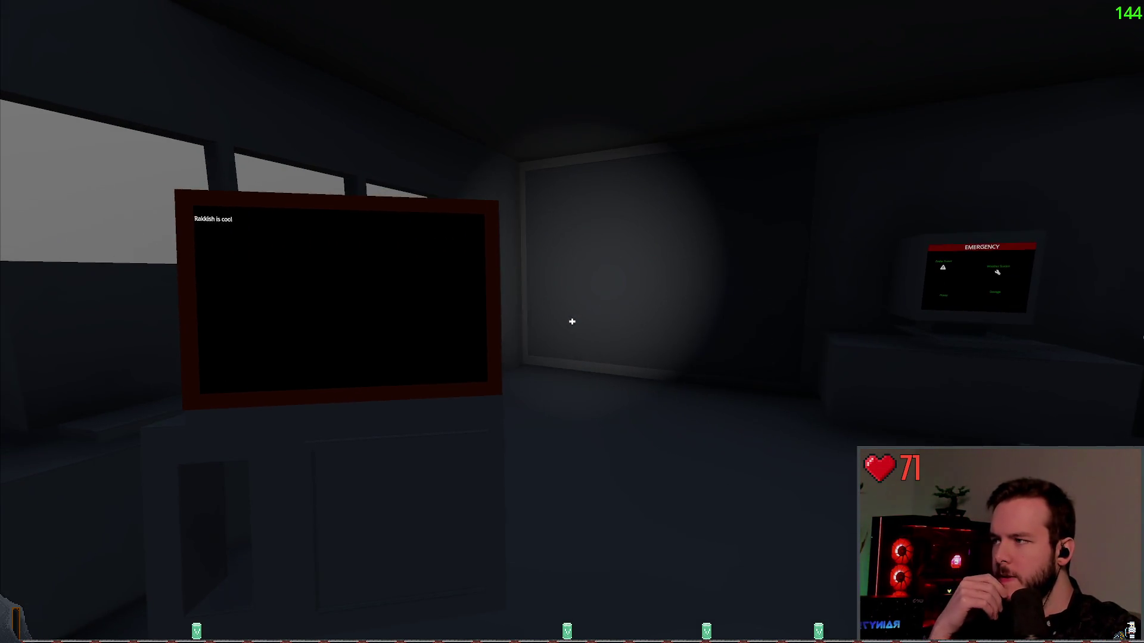
pyautogui.press('s')
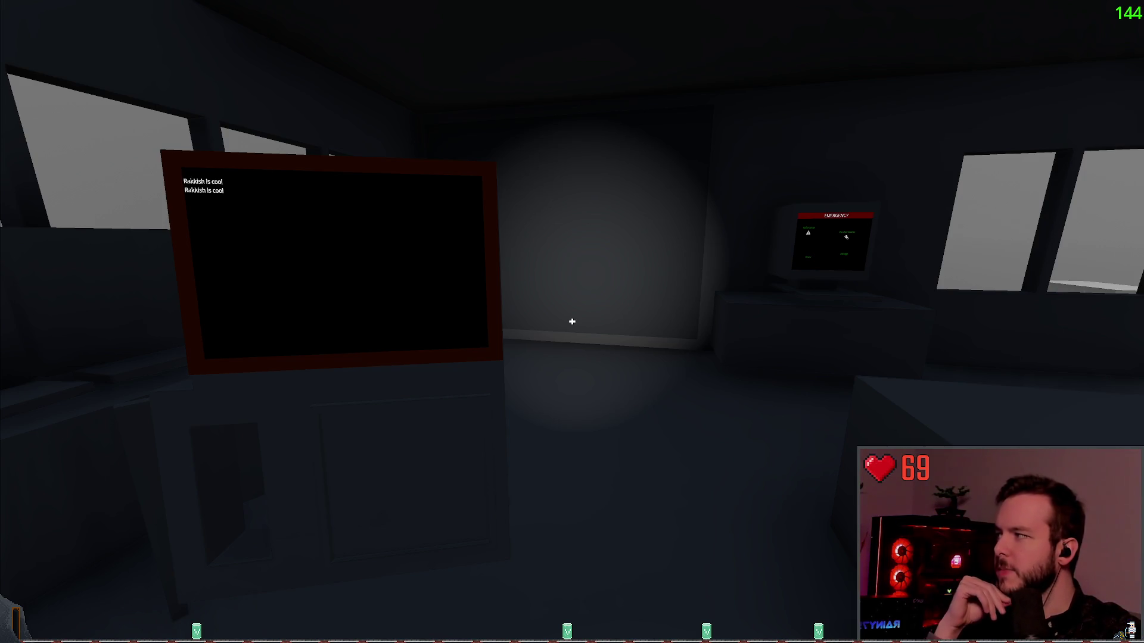
pyautogui.press('s')
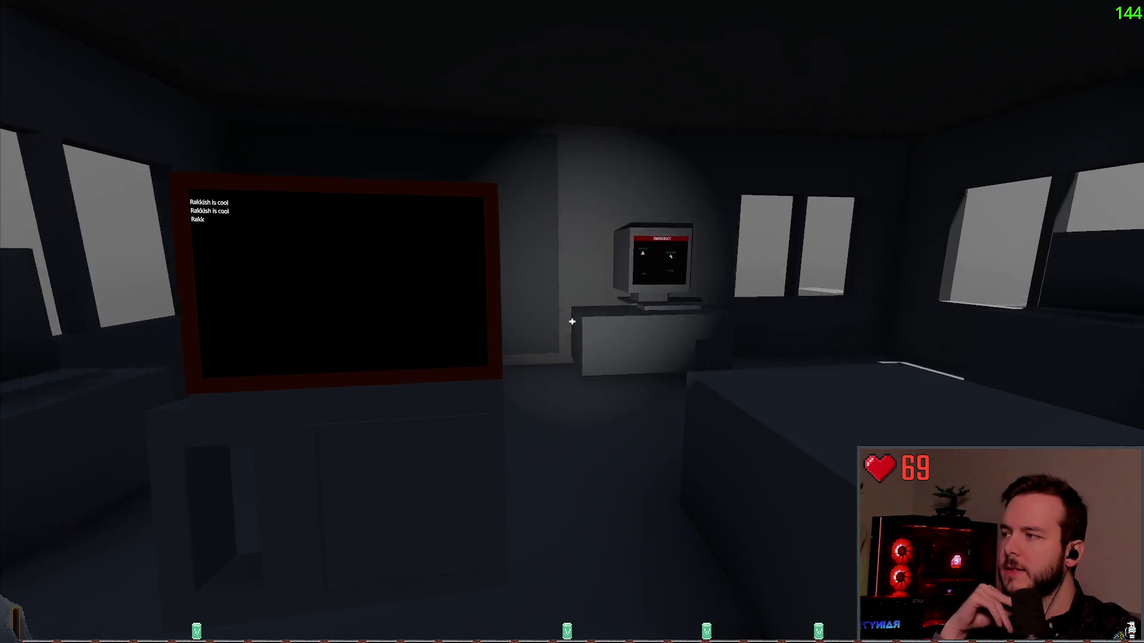
pyautogui.press('w')
pyautogui.press('s')
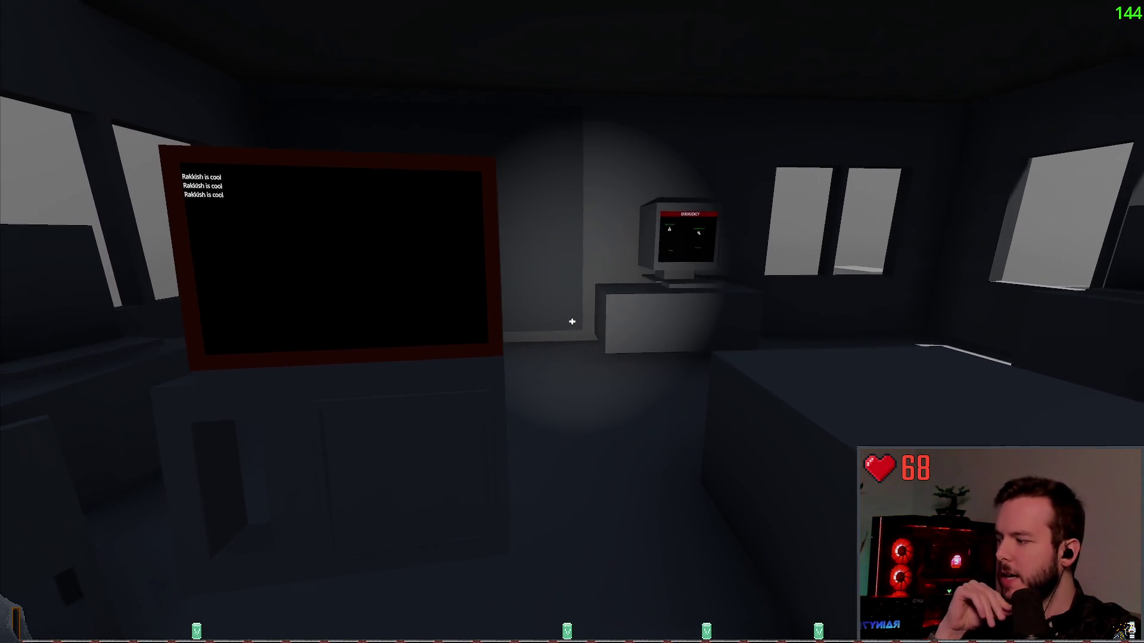
pyautogui.press('Escape')
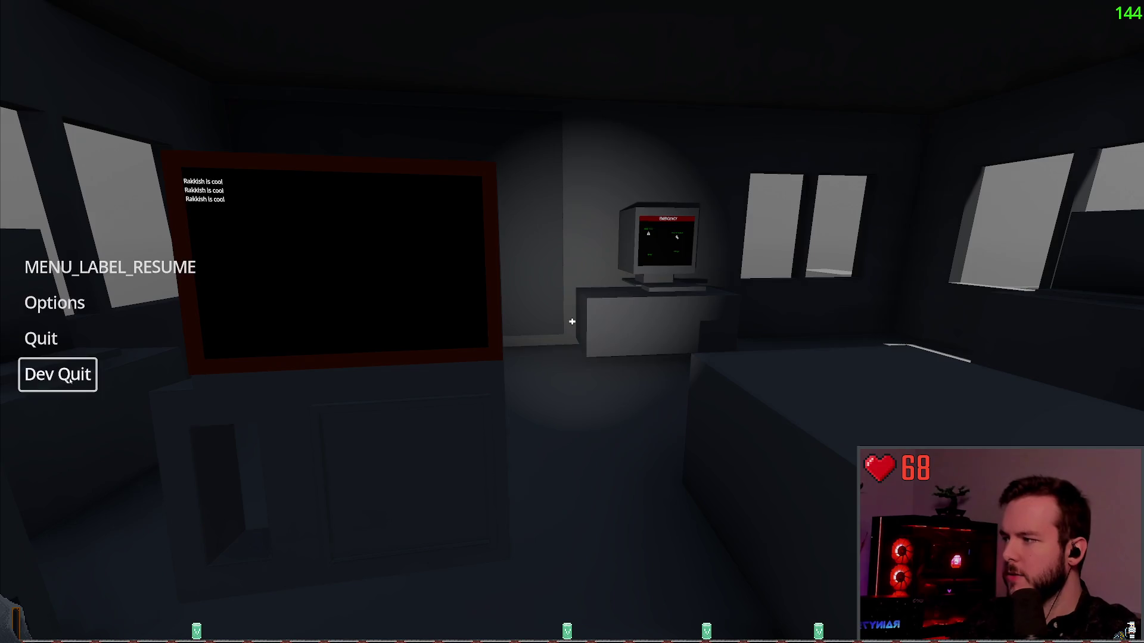
pyautogui.click(56, 376)
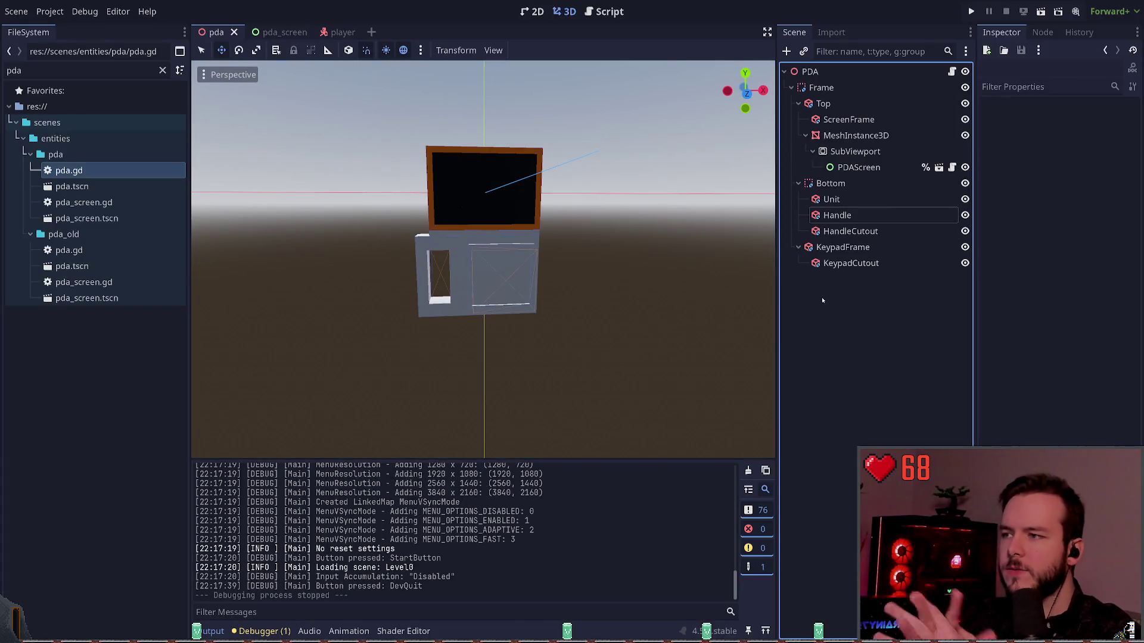
# Step: Select KeypadFrame and drag its X gizmo slightly left to position x 0.007
pyautogui.click(843, 247)
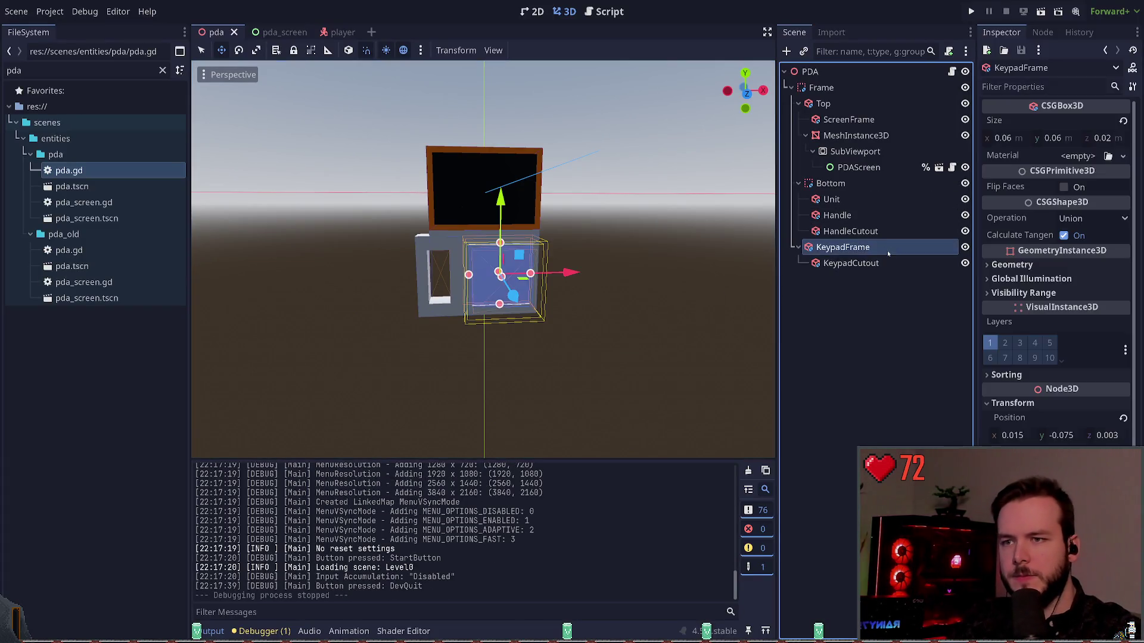
pyautogui.click(589, 365)
pyautogui.scroll(5, 482, 259)
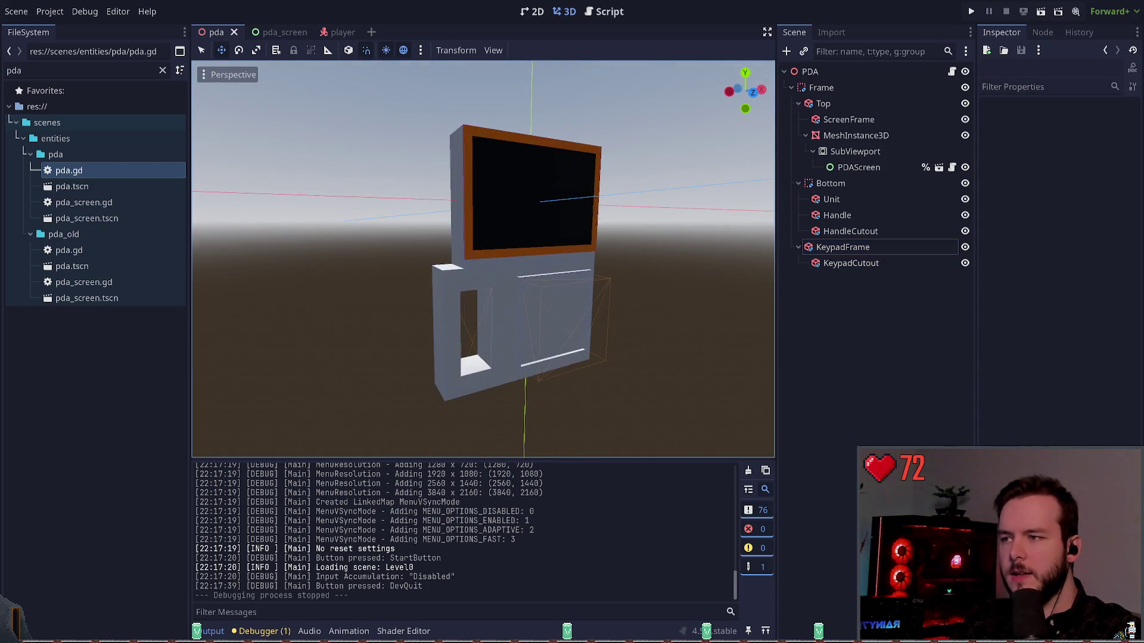
pyautogui.scroll(-5, 483, 259)
pyautogui.scroll(6, 482, 260)
pyautogui.scroll(-4, 483, 259)
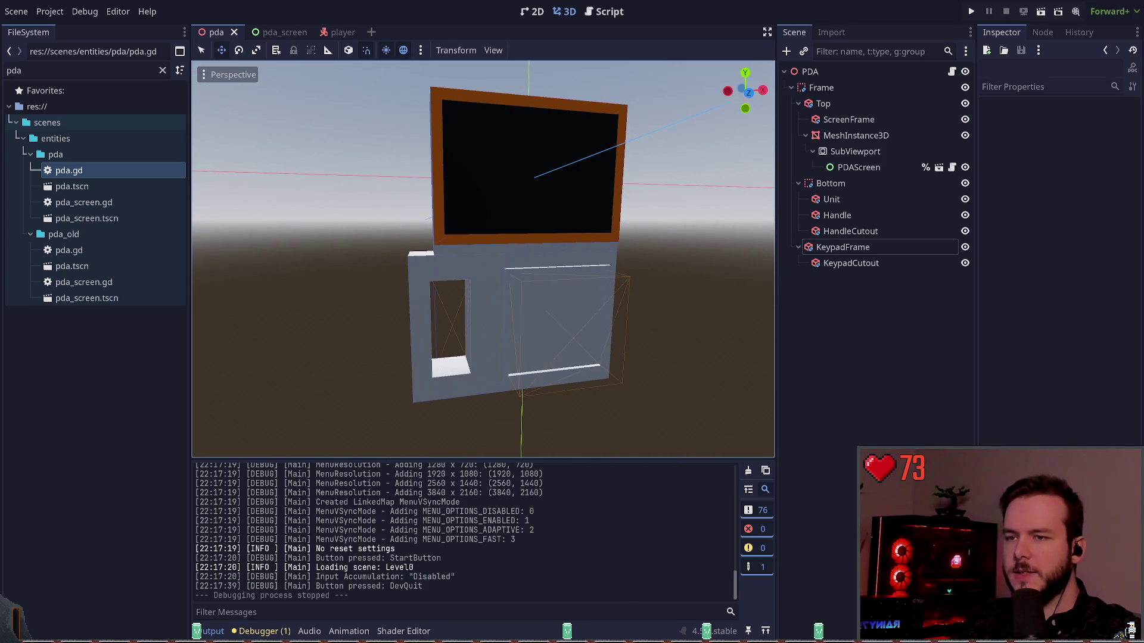
pyautogui.click(843, 247)
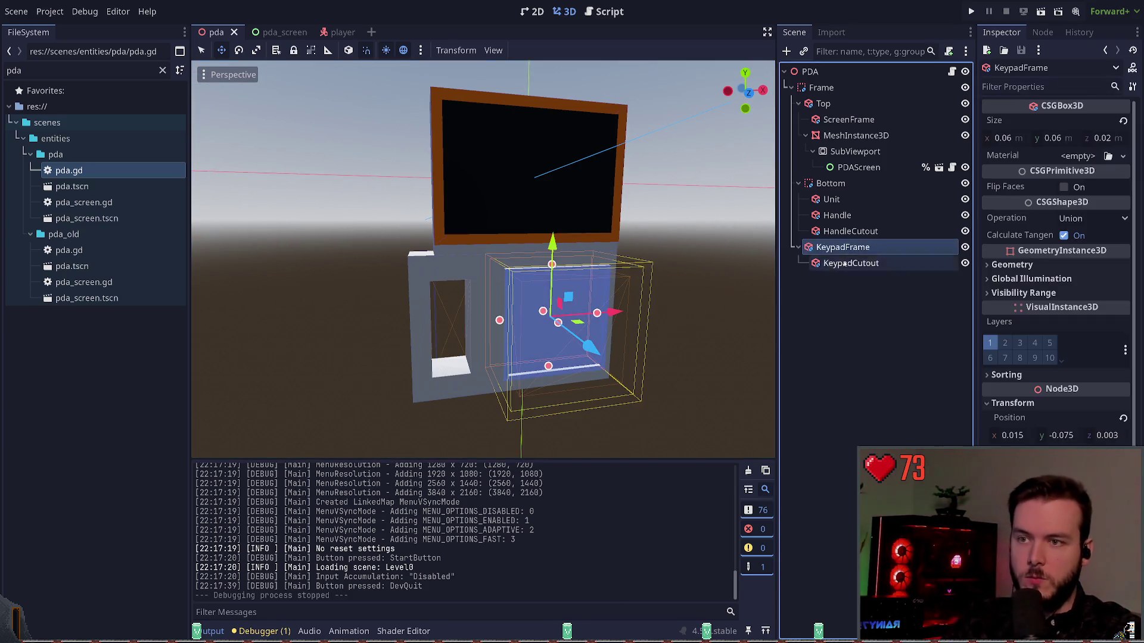
pyautogui.click(834, 281)
pyautogui.click(579, 272)
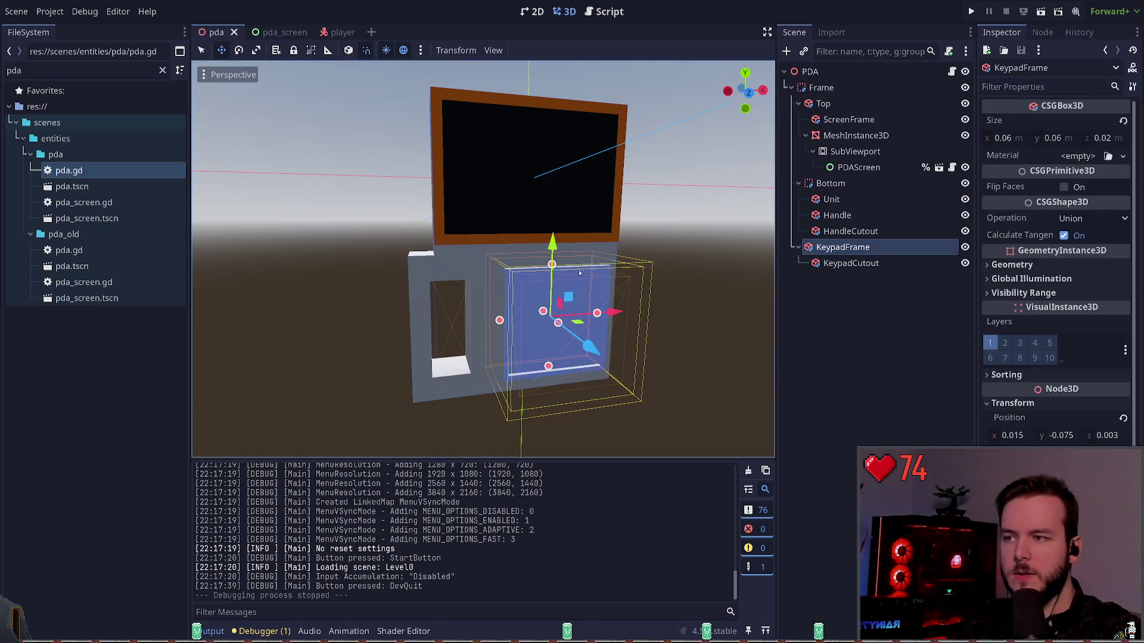
pyautogui.moveTo(620, 312); pyautogui.dragTo(619, 312)
pyautogui.click(688, 313)
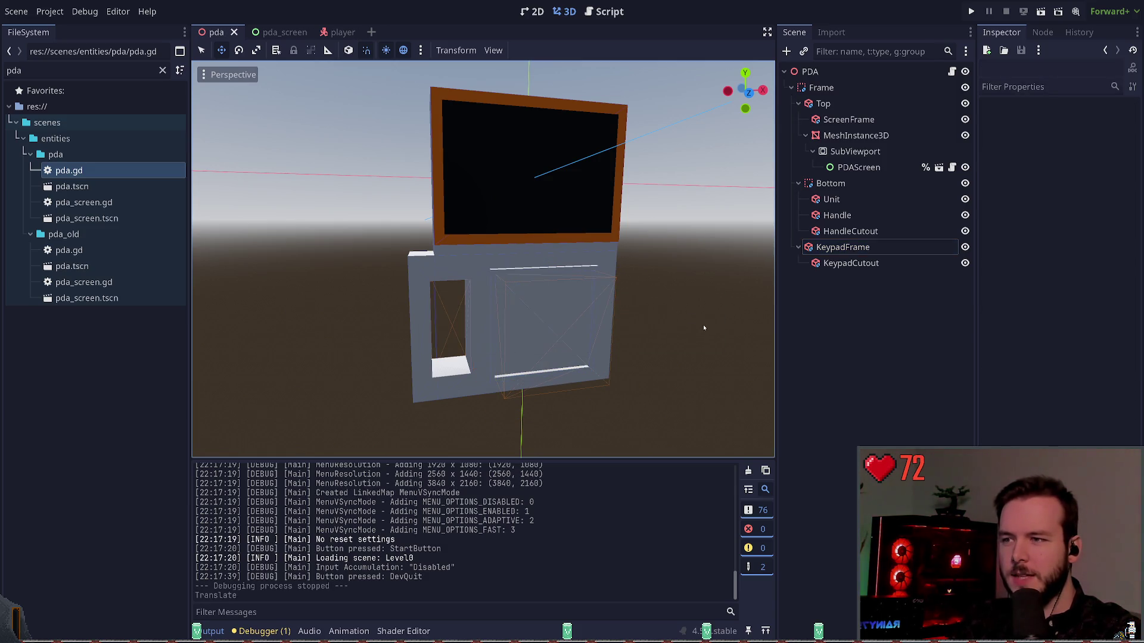
pyautogui.click(845, 246)
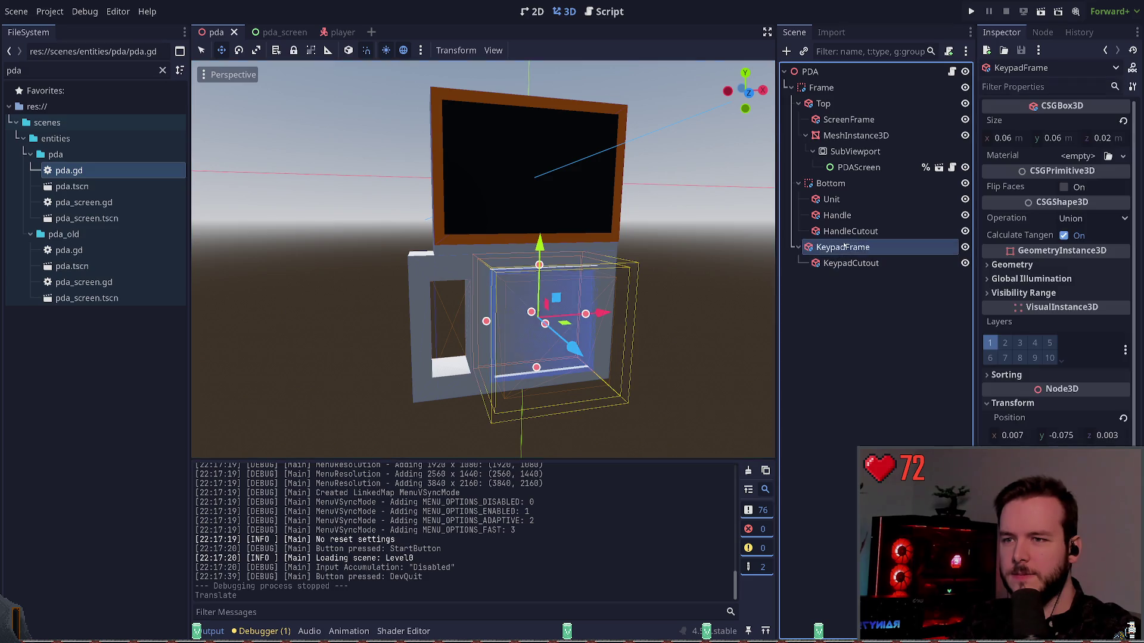
# Step: Give KeypadFrame a new StandardMaterial3D and expose its Albedo colour
pyautogui.click(1078, 156)
pyautogui.click(1054, 201)
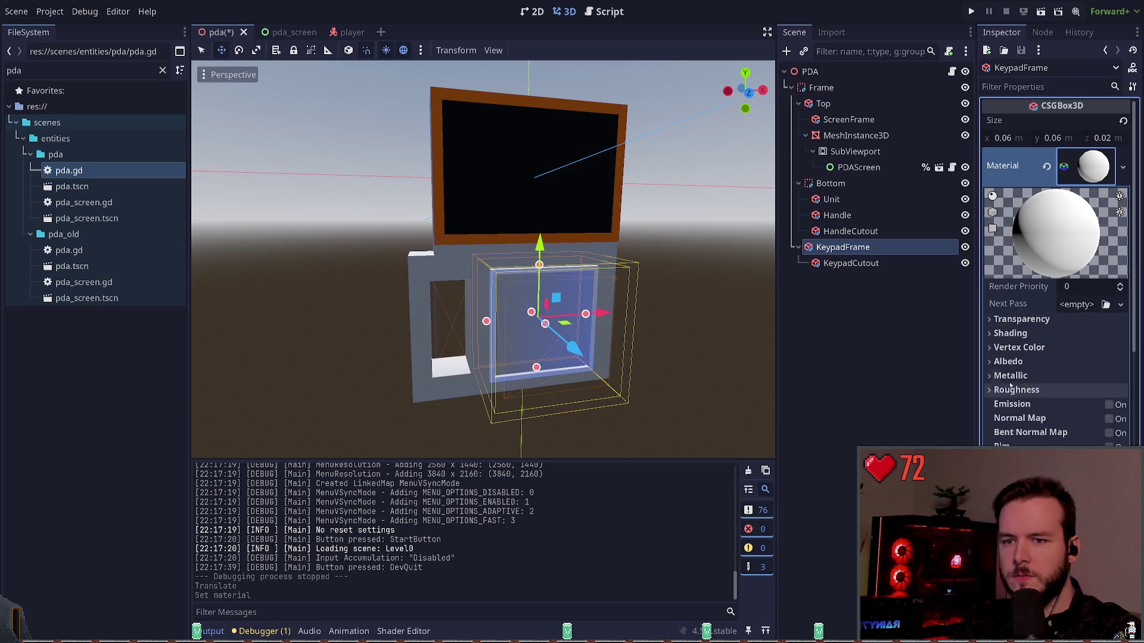
pyautogui.click(1025, 362)
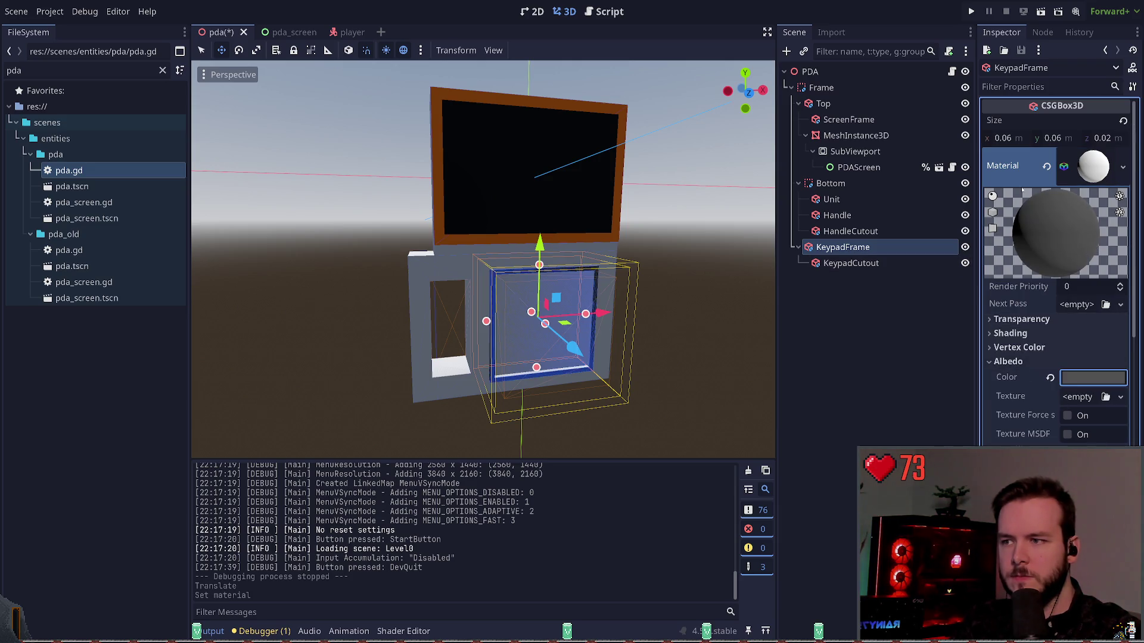
pyautogui.click(874, 356)
pyautogui.click(870, 247)
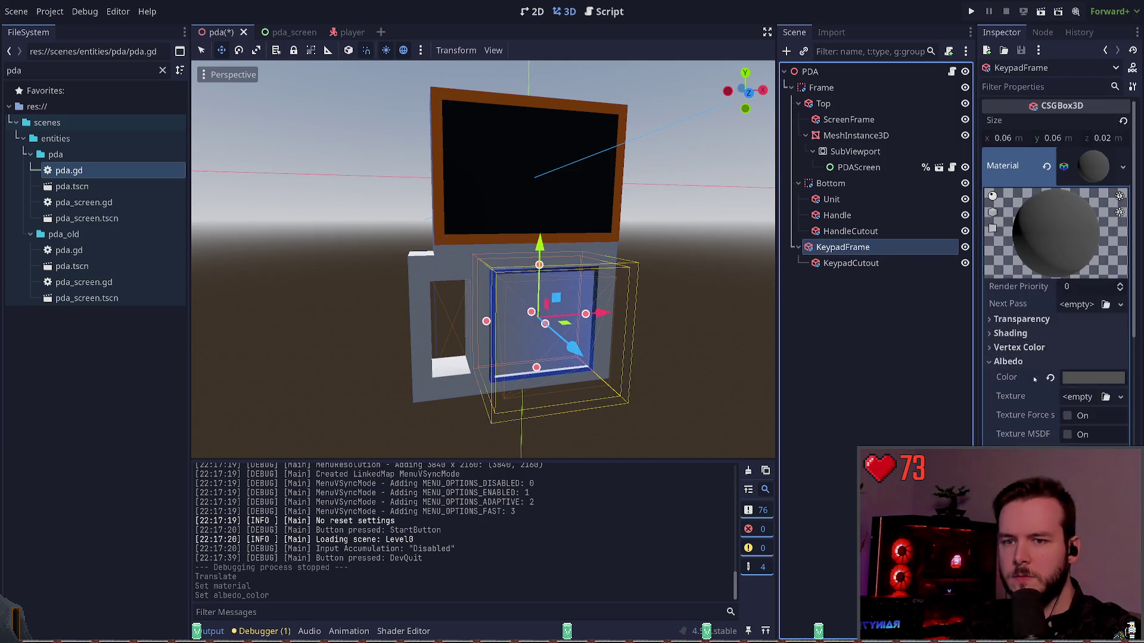
# Step: Copy ScreenFrame's orange Albedo Color and paste it into KeypadFrame's Albedo Color
pyautogui.click(849, 124)
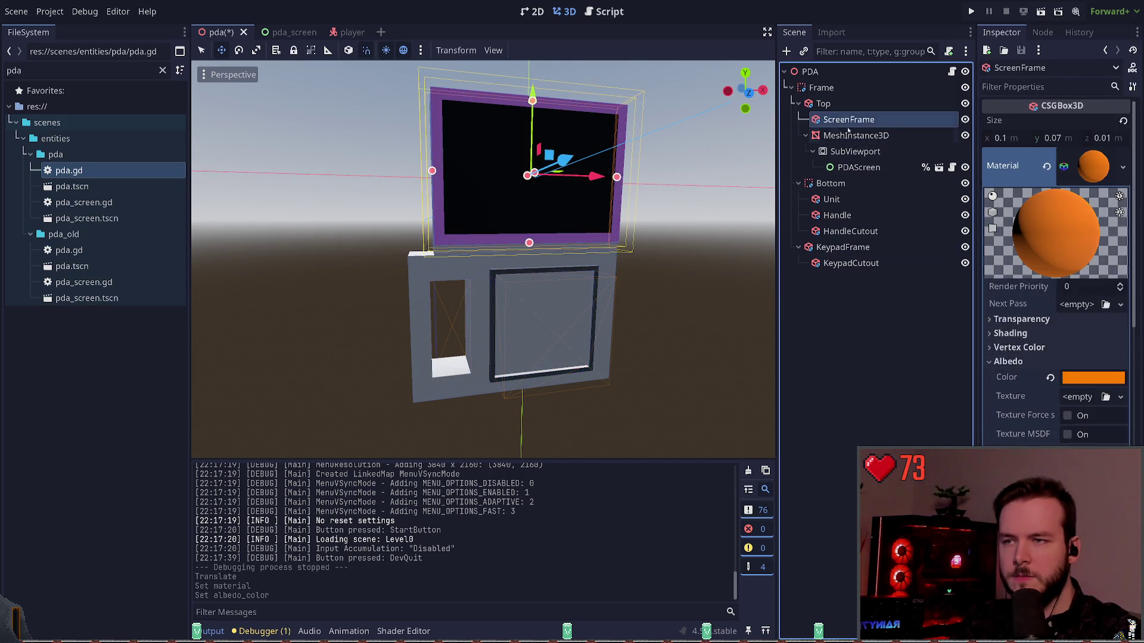
pyautogui.click(1088, 384)
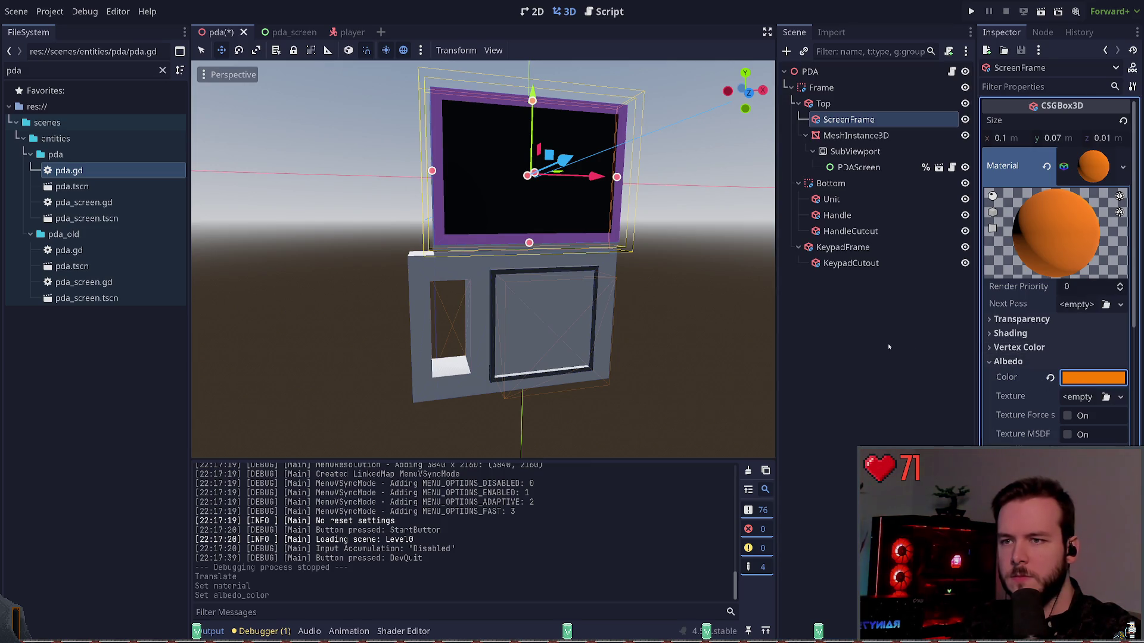
pyautogui.click(836, 215)
pyautogui.click(850, 231)
pyautogui.click(850, 263)
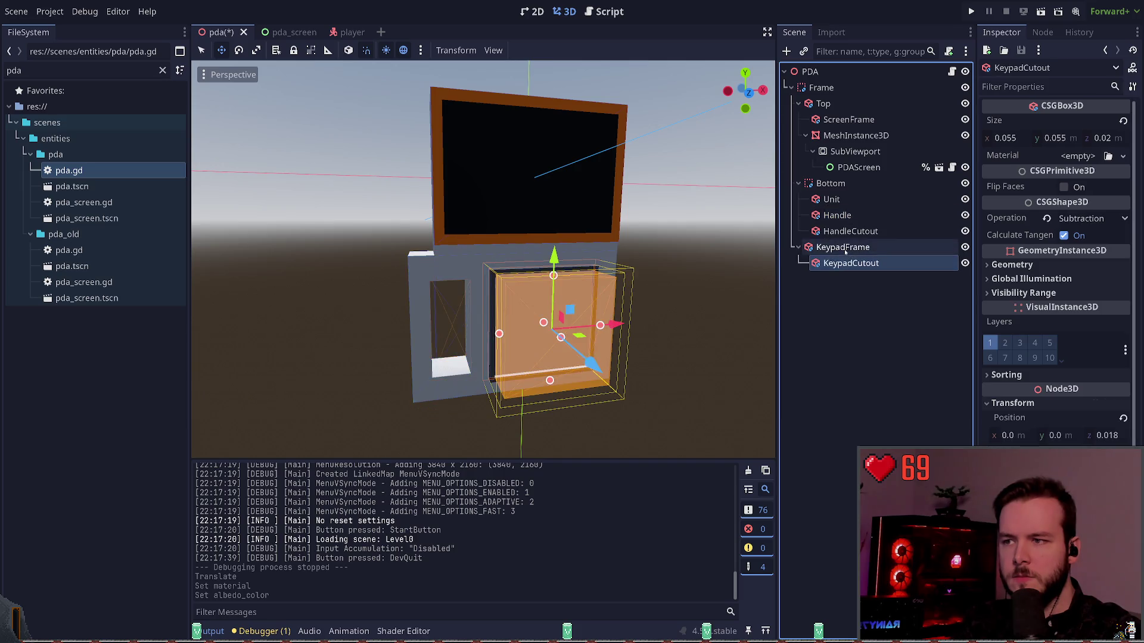
pyautogui.click(845, 247)
pyautogui.click(1080, 383)
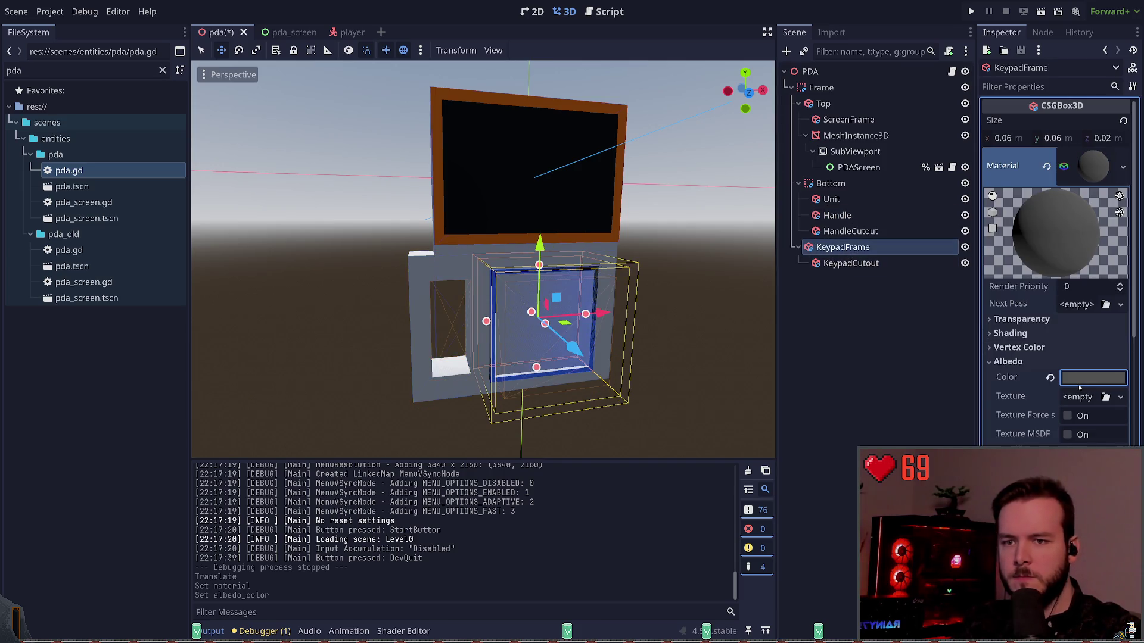
pyautogui.hotkey('ctrl', 'v')
# Step: Save the PDA scene and launch the game
pyautogui.click(837, 345)
pyautogui.hotkey('ctrl', 's')
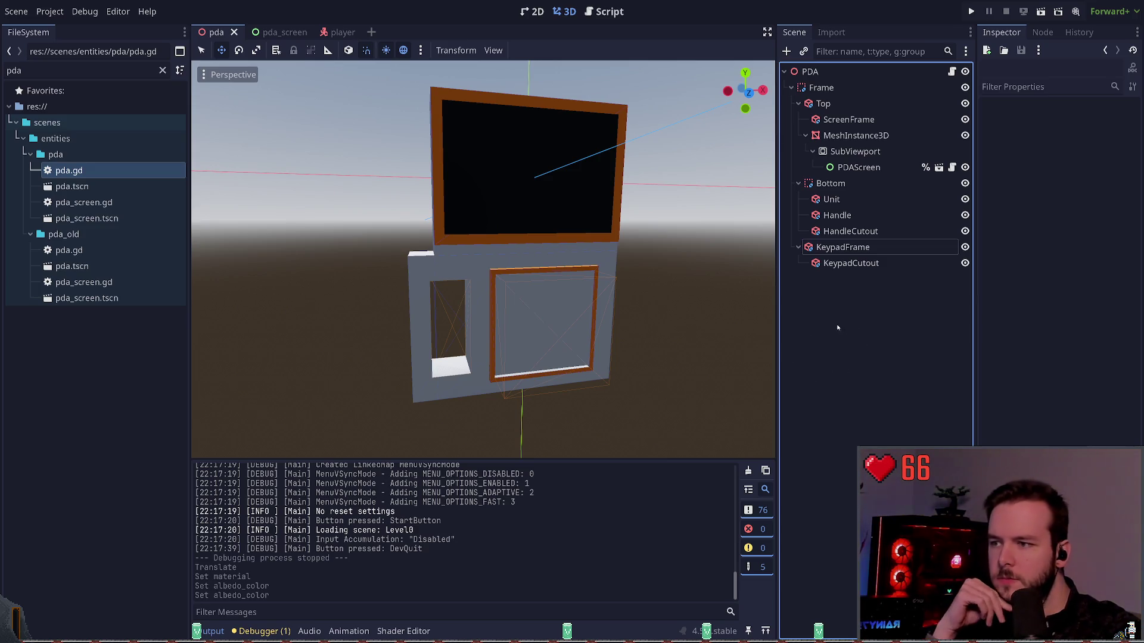
pyautogui.click(972, 12)
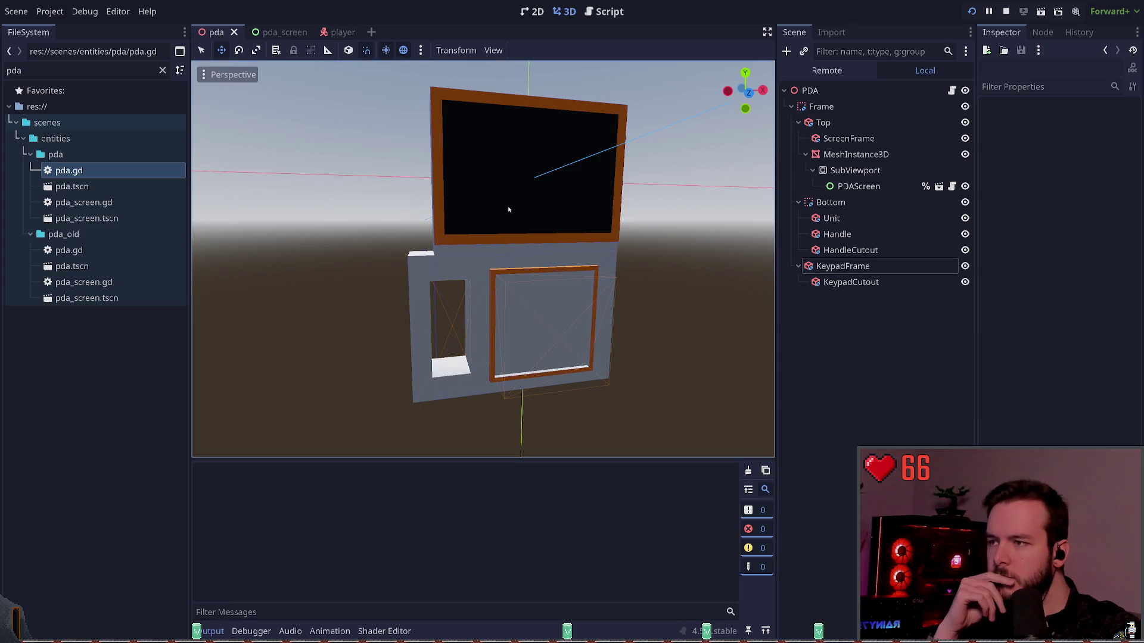
pyautogui.press('Return')
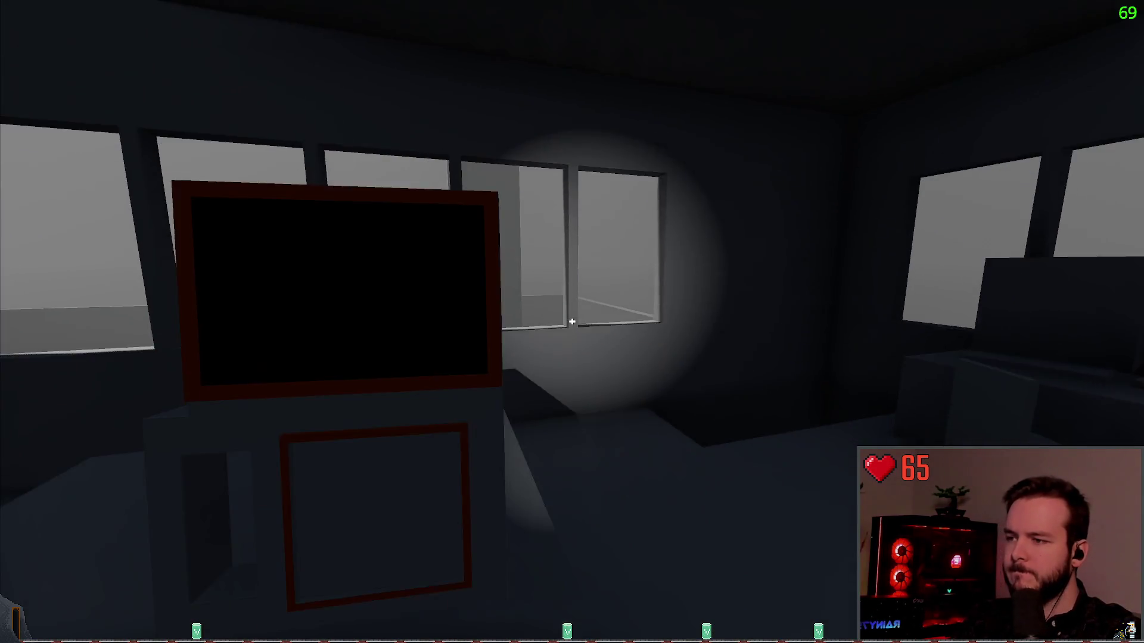
pyautogui.press('w')
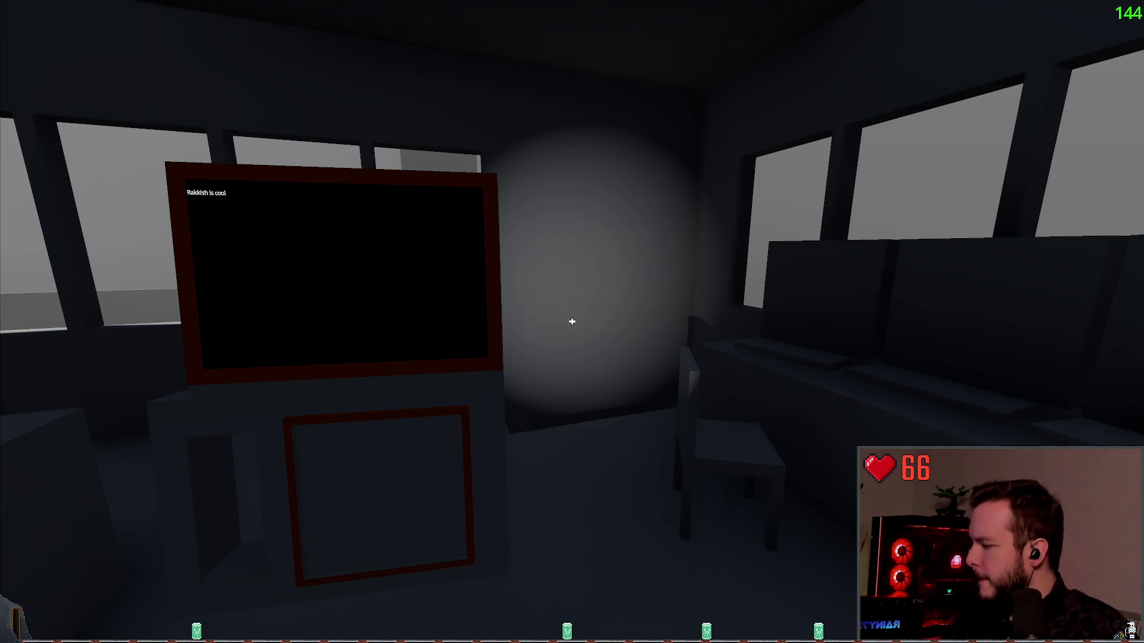
pyautogui.press('Escape')
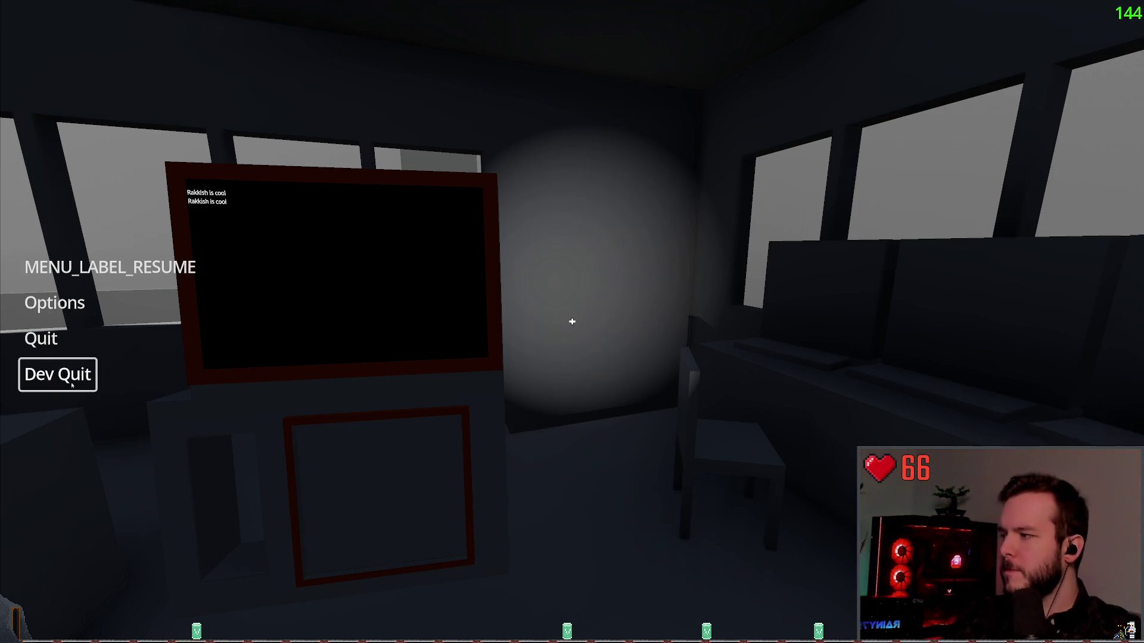
pyautogui.click(71, 390)
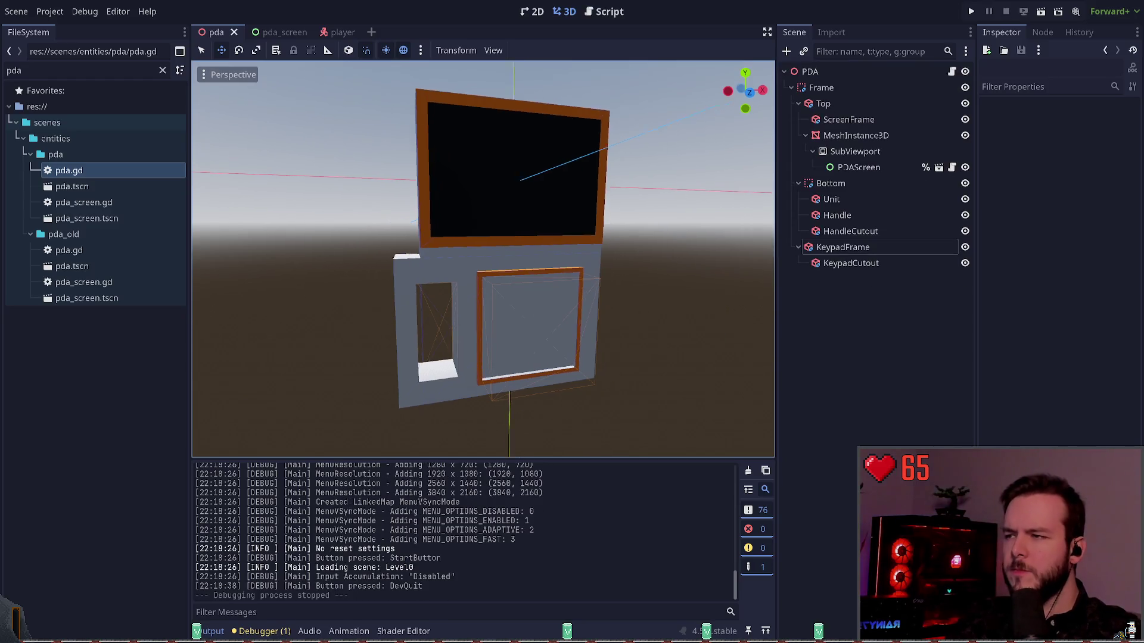
# Step: From a side view, shift ScreenFrame and the screen mesh slightly along X, then save
pyautogui.press('w')
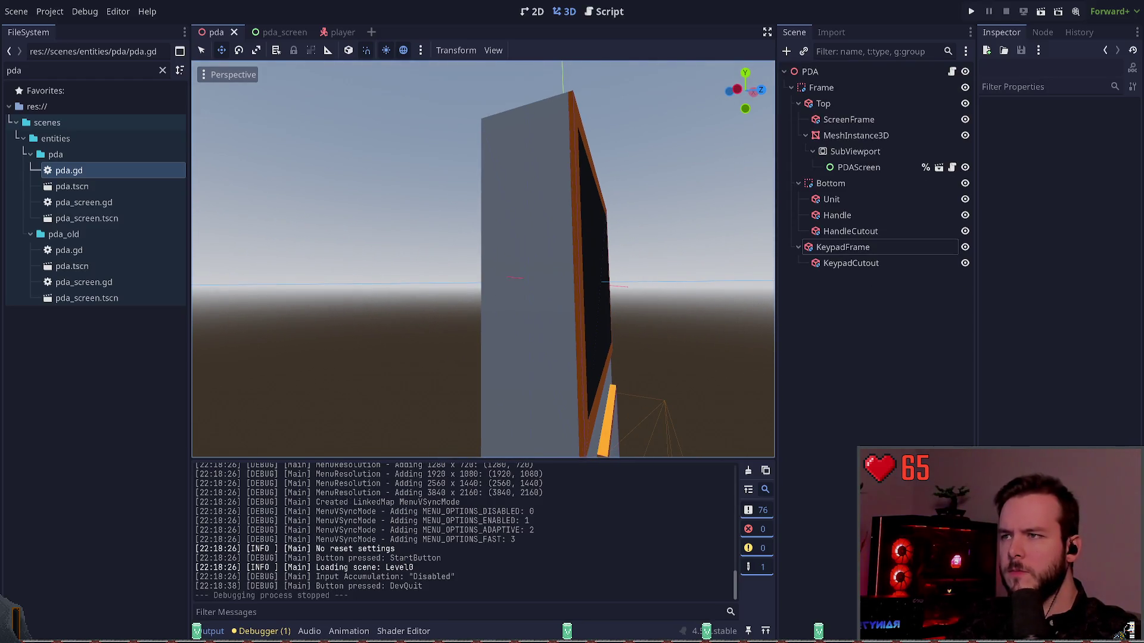
pyautogui.press('w')
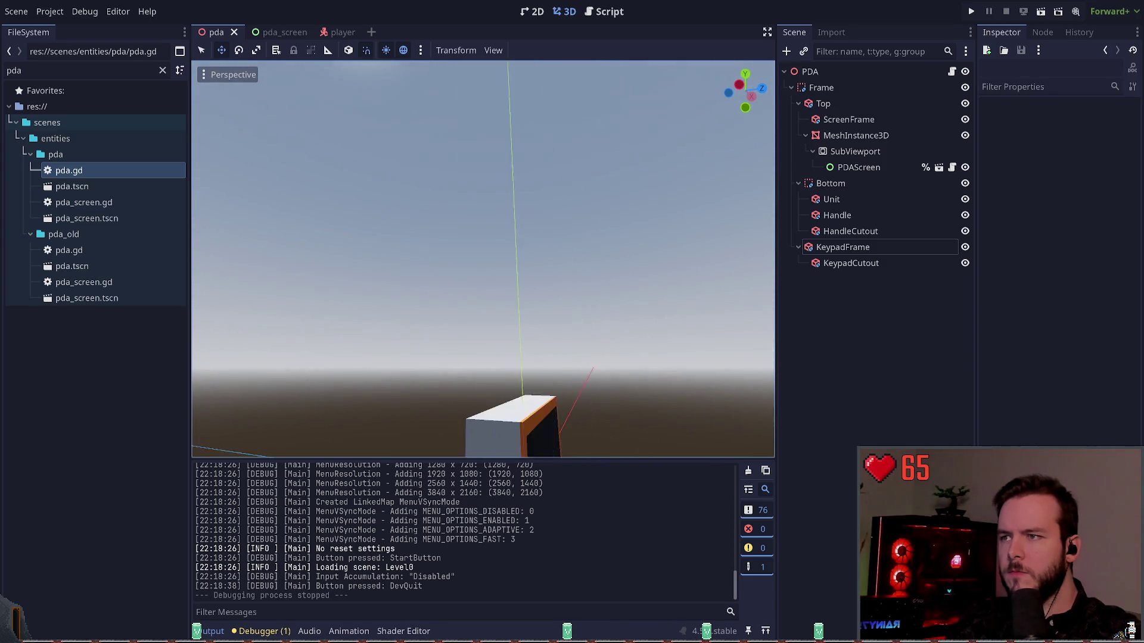
pyautogui.click(532, 203)
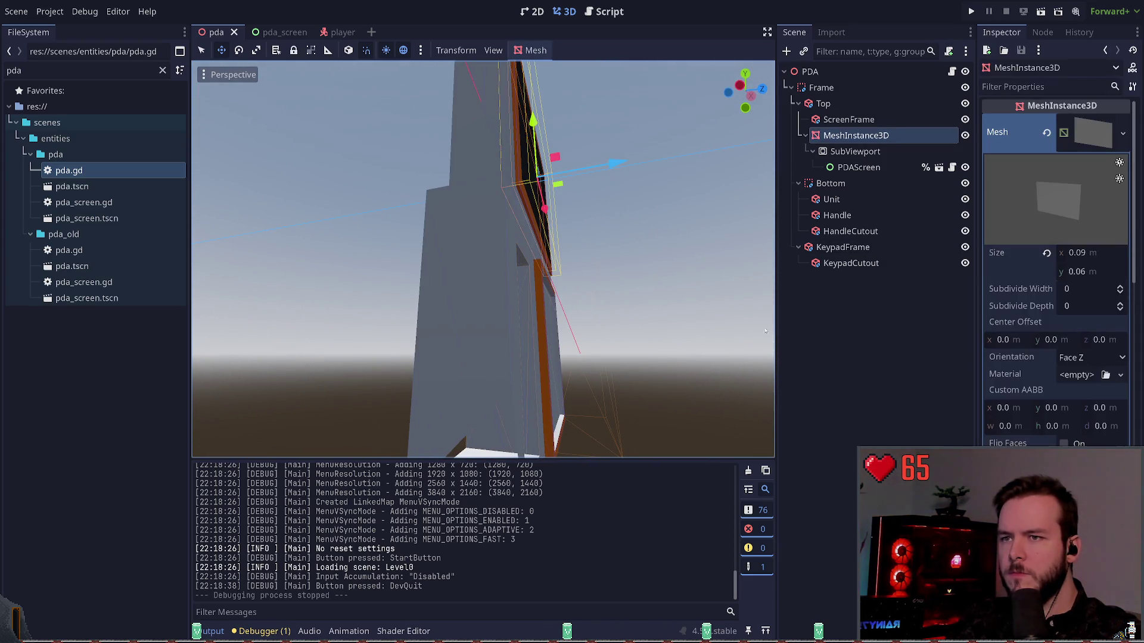
pyautogui.keyDown('shift'); pyautogui.click(536, 191); pyautogui.keyUp('shift')
pyautogui.moveTo(621, 161); pyautogui.dragTo(619, 164)
pyautogui.hotkey('ctrl', 's')
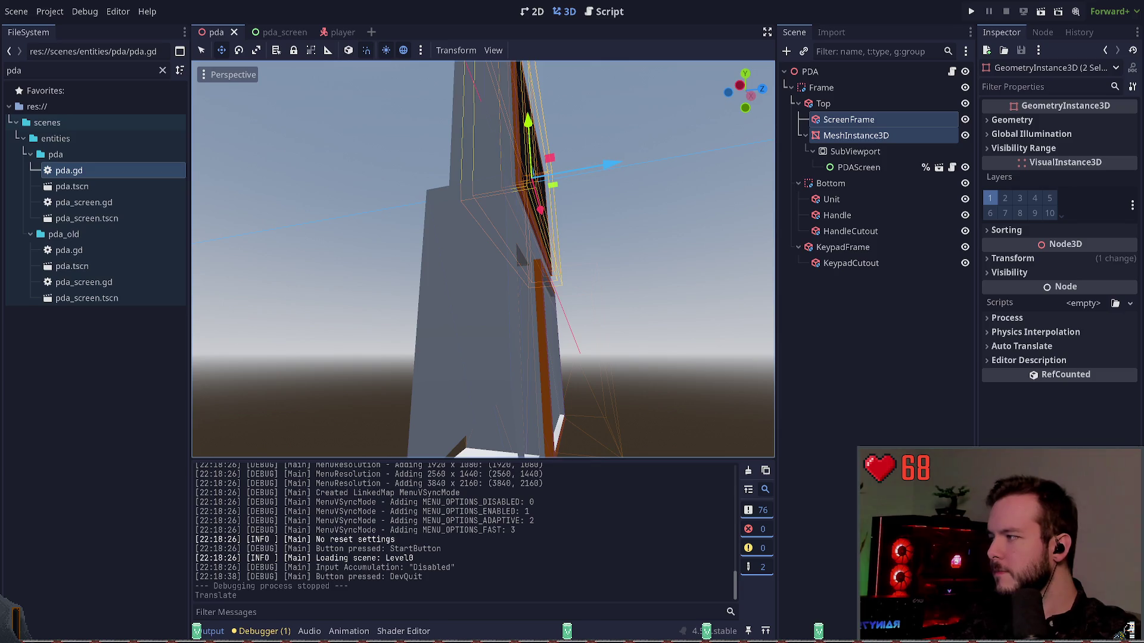
# Step: Orbit back toward the PDA's front and select the Bottom group
pyautogui.click(660, 308)
pyautogui.moveTo(660, 308)
pyautogui.mouseDown()
pyautogui.moveTo(572, 312)
pyautogui.moveTo(563, 286)
pyautogui.mouseUp()
pyautogui.moveTo(483, 259)
pyautogui.mouseDown()
pyautogui.moveTo(483, 241)
pyautogui.moveTo(491, 283)
pyautogui.moveTo(714, 246)
pyautogui.mouseUp()
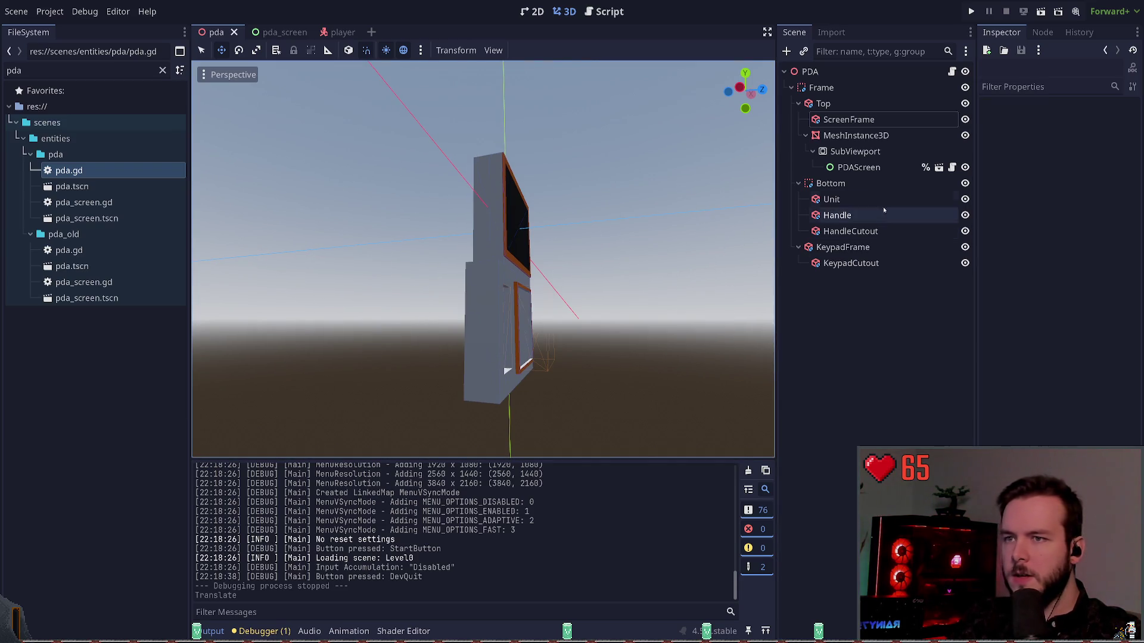
pyautogui.click(833, 184)
# Step: Duplicate the Handle box and name the copy Diagonal, fixing the 'Diaginol' typo
pyautogui.click(840, 204)
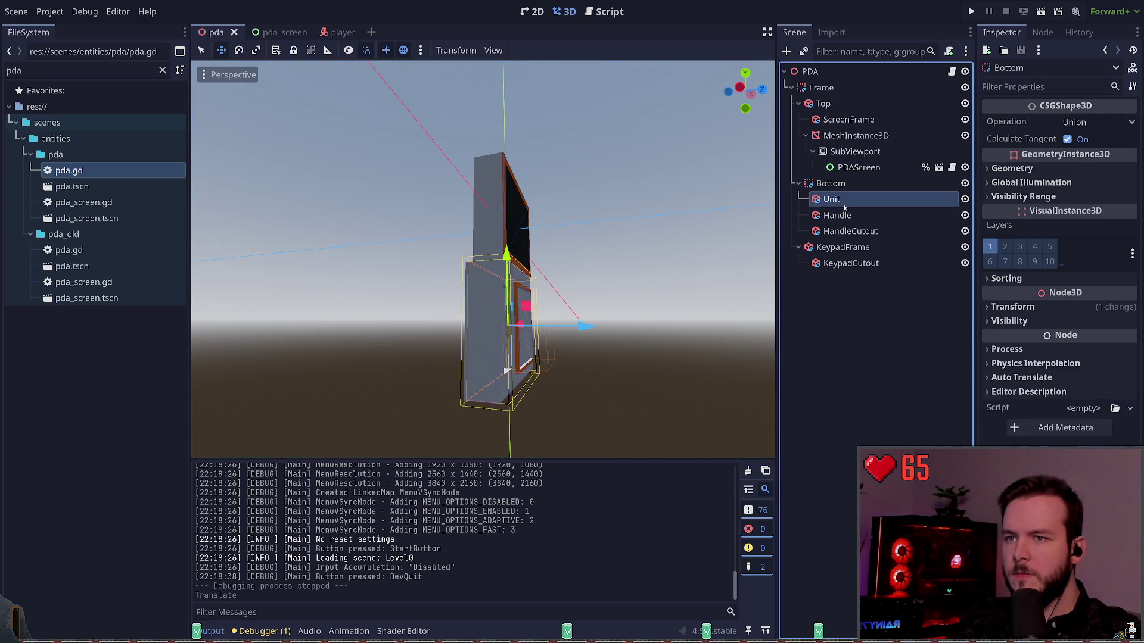
pyautogui.click(840, 216)
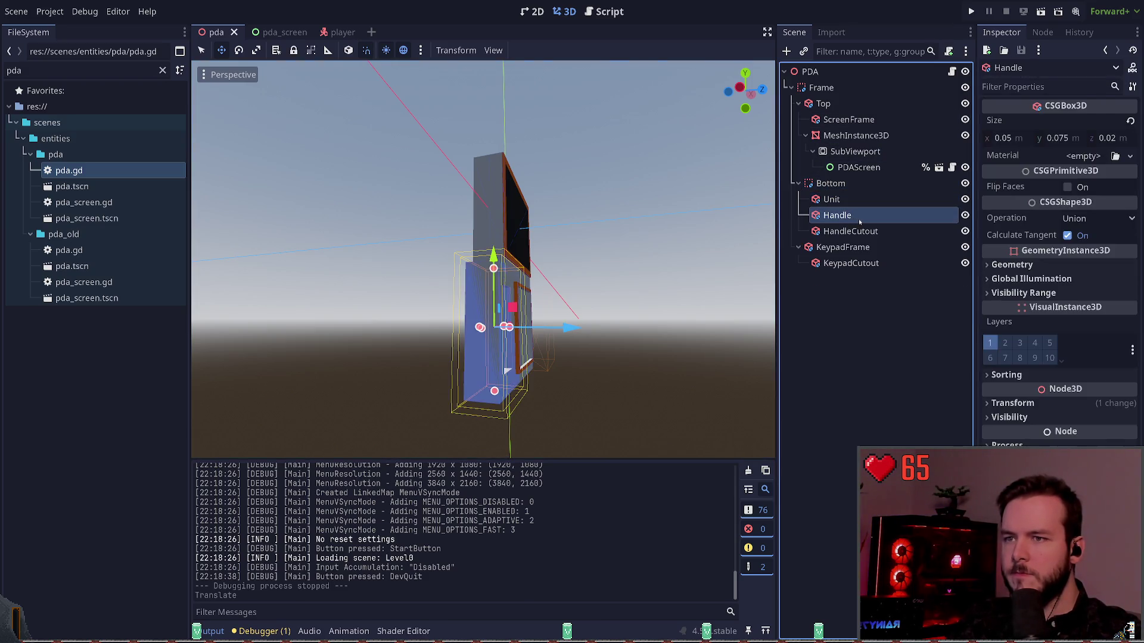
pyautogui.hotkey('ctrl', 'd')
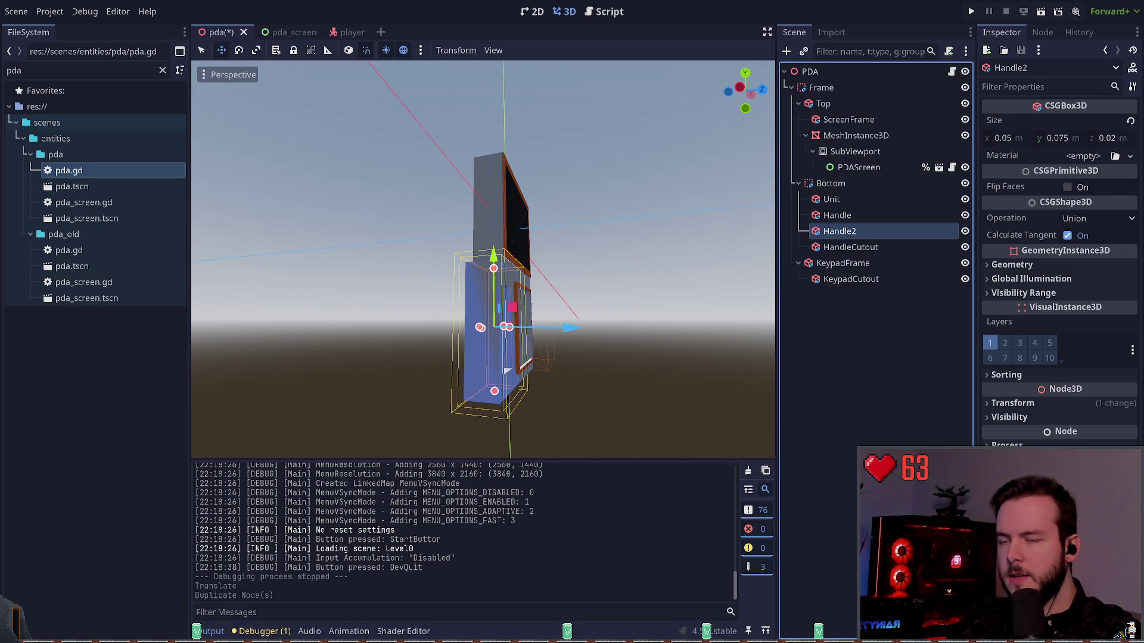
pyautogui.write('Diaginol')
pyautogui.press('Return')
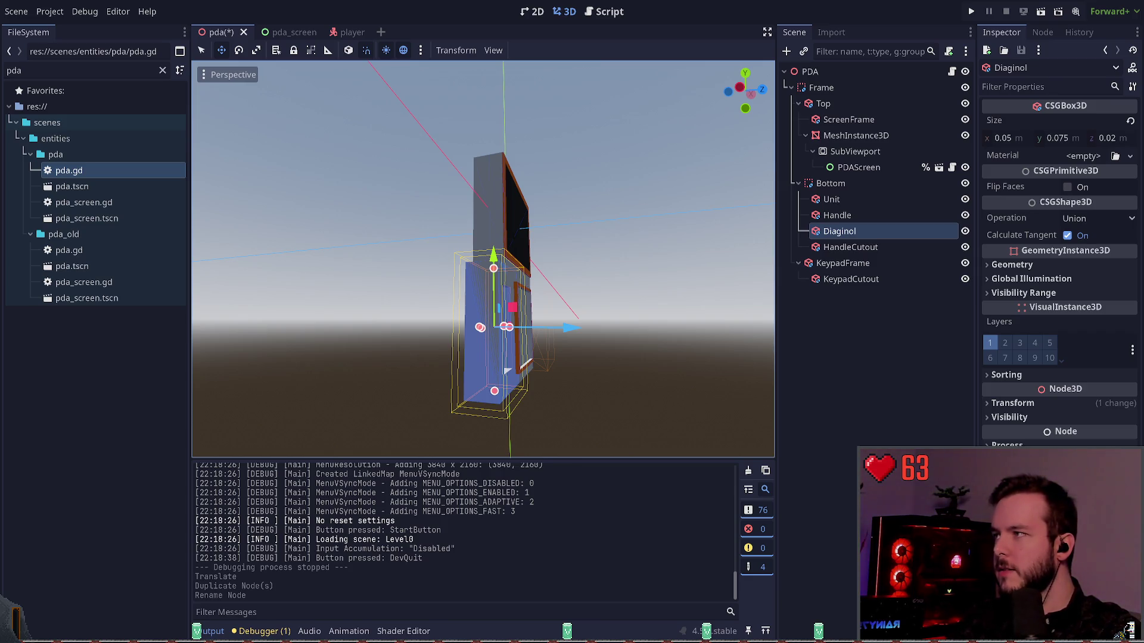
pyautogui.click(860, 230)
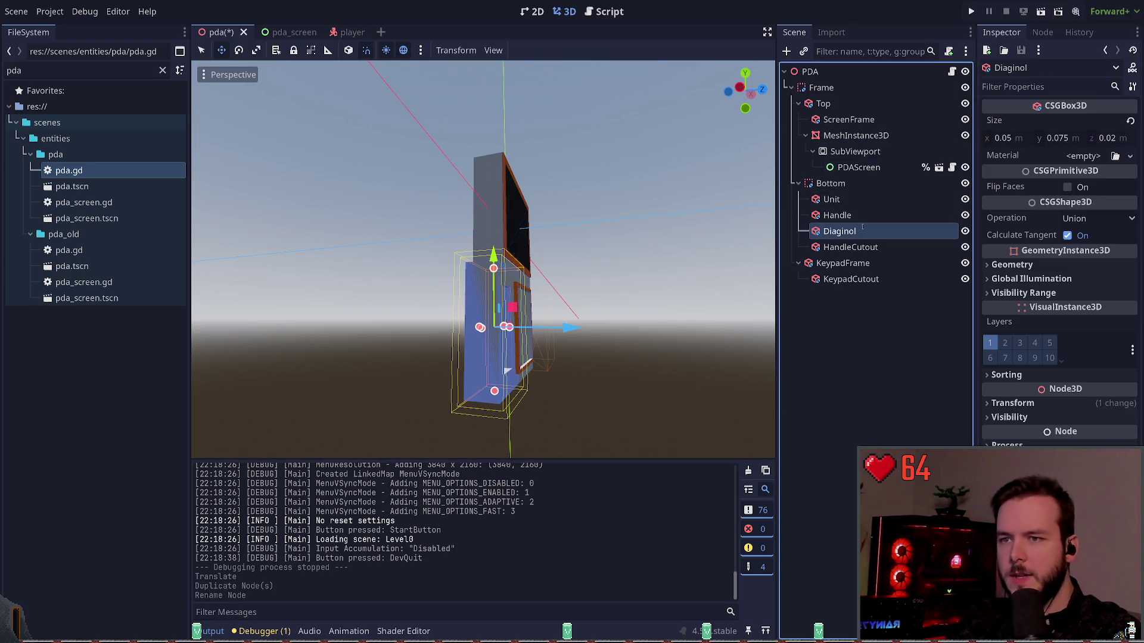
pyautogui.write('Diagonal')
pyautogui.press('Return')
pyautogui.hotkey('ctrl', 's')
pyautogui.click(842, 232)
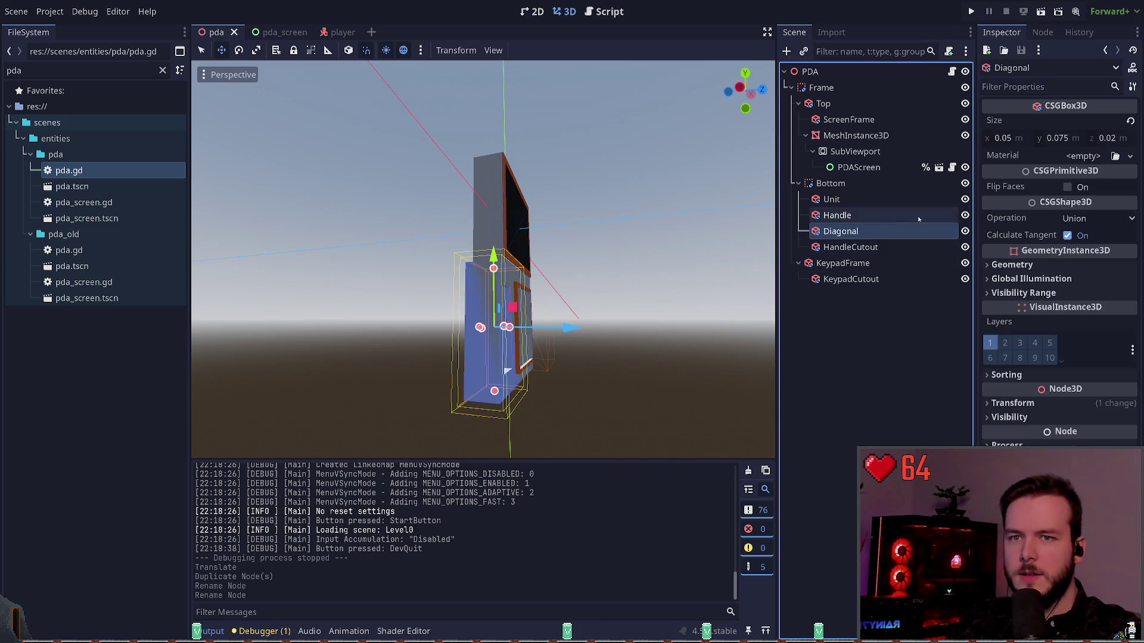
# Step: Set the Diagonal box's Size x and y to 0.02 and save
pyautogui.moveTo(482, 262)
pyautogui.mouseDown()
pyautogui.moveTo(525, 226)
pyautogui.moveTo(548, 250)
pyautogui.moveTo(524, 238)
pyautogui.mouseUp()
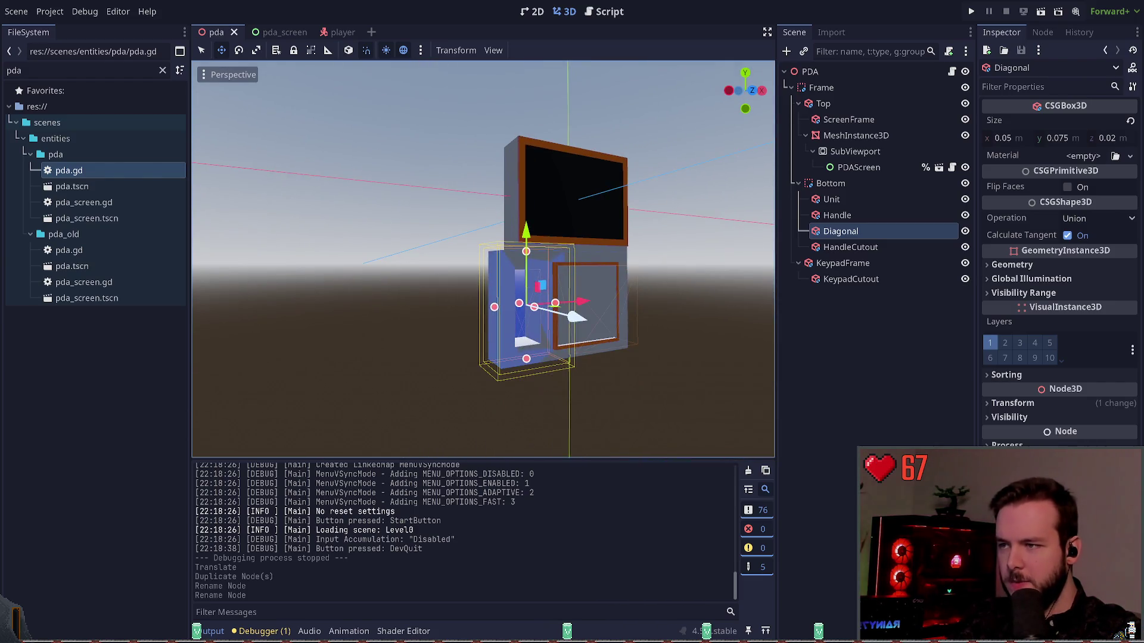
pyautogui.hotkey('ctrl', 'z')
pyautogui.hotkey('ctrl', 'shift', 'z')
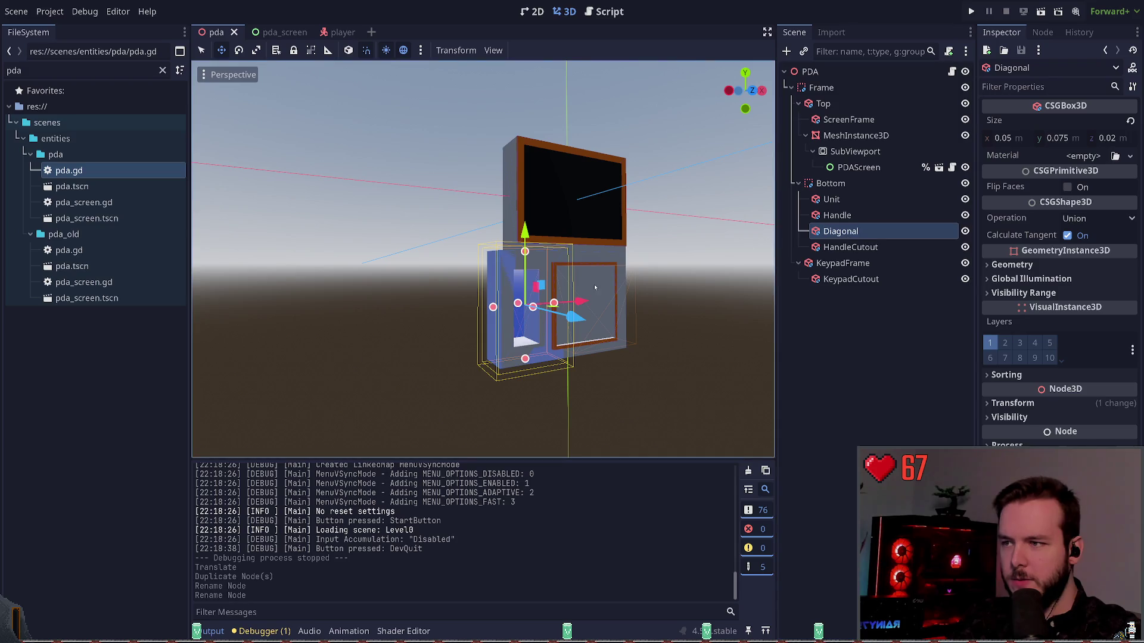
pyautogui.click(1026, 138)
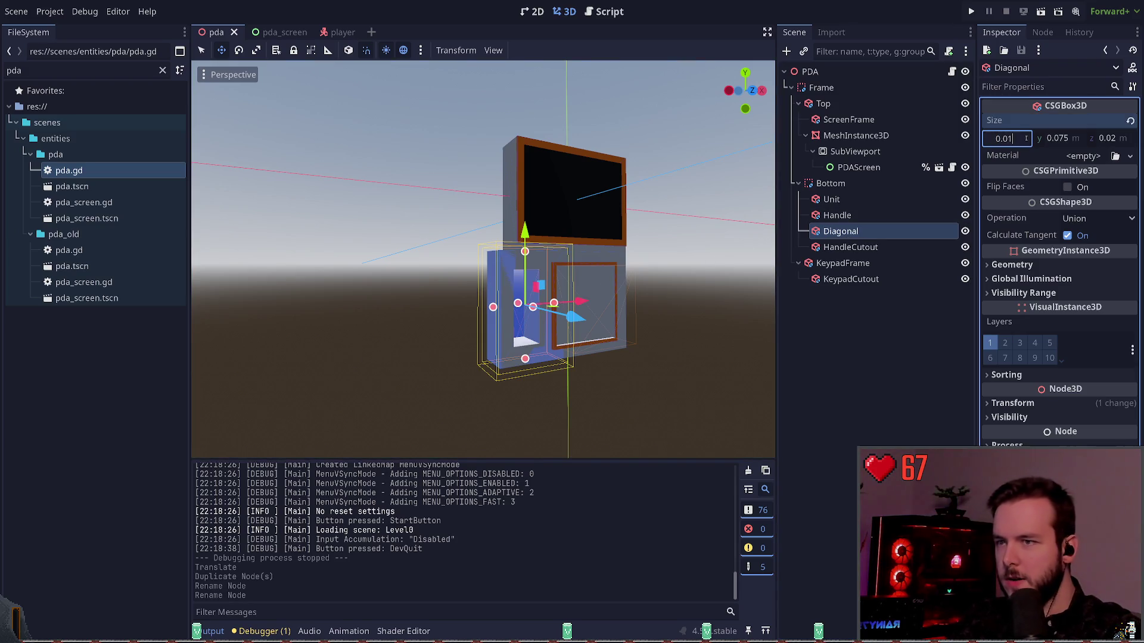
pyautogui.press('Return')
pyautogui.hotkey('ctrl', 's')
pyautogui.hotkey('ctrl', 'z')
pyautogui.hotkey('ctrl', 's')
pyautogui.click(1082, 137)
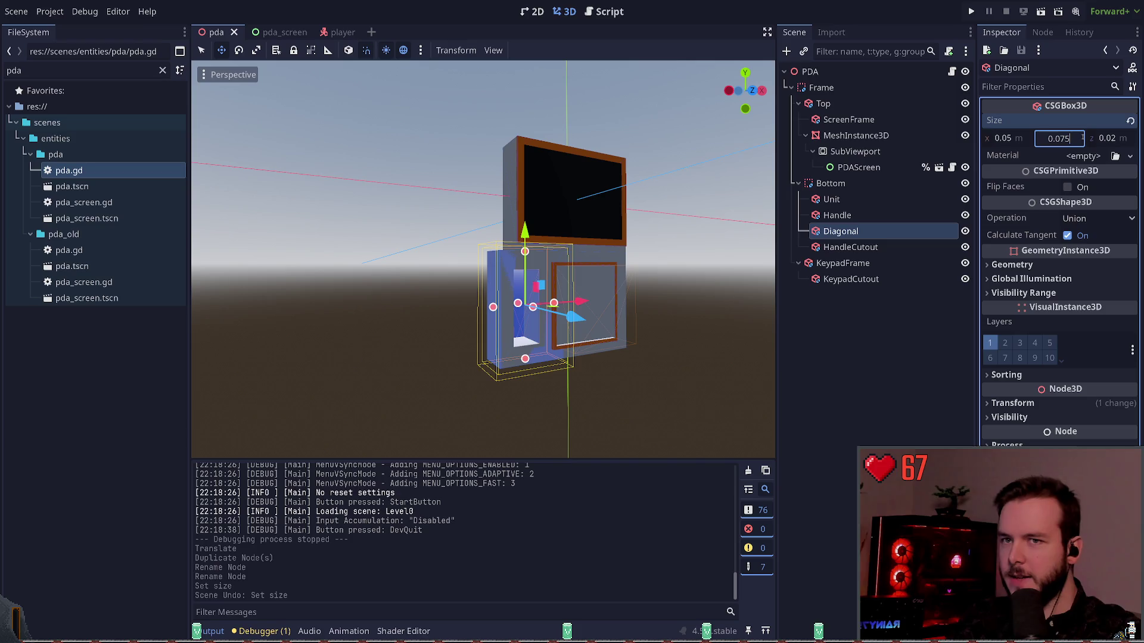
pyautogui.press('Return')
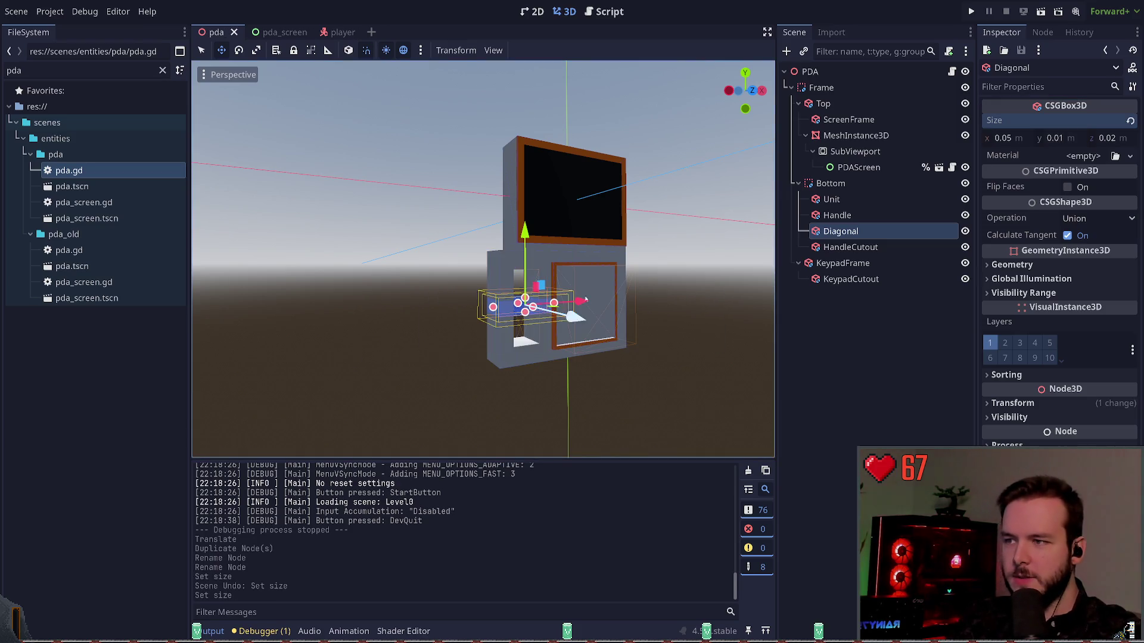
pyautogui.hotkey('ctrl', 'z')
pyautogui.click(1072, 137)
pyautogui.write('0.02')
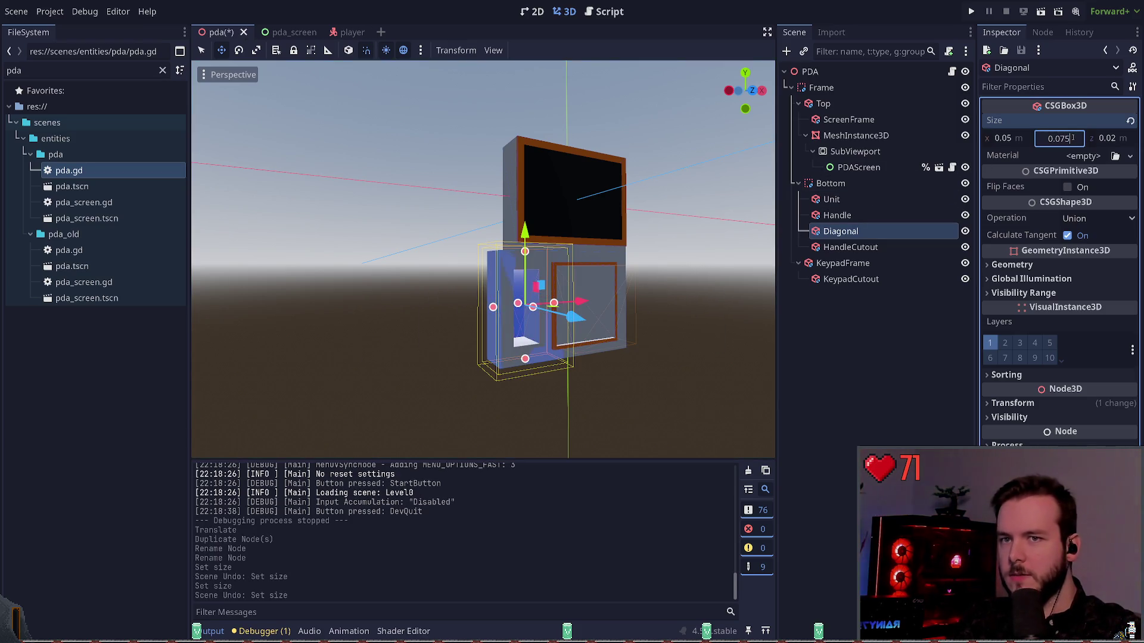
pyautogui.press('Return')
pyautogui.hotkey('ctrl', 's')
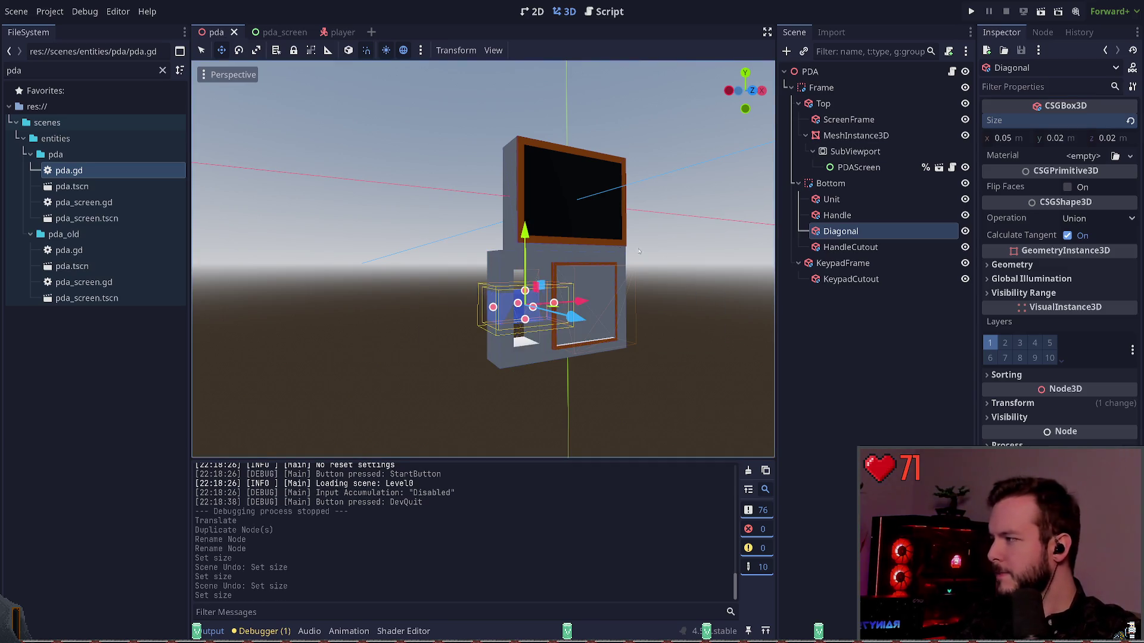
pyautogui.click(1028, 137)
pyautogui.write('0.02')
pyautogui.press('Return')
pyautogui.hotkey('ctrl', 's')
# Step: Move the Diagonal box left and up, tilt it into place, save, and run the game
pyautogui.moveTo(588, 307)
pyautogui.mouseDown()
pyautogui.moveTo(574, 322)
pyautogui.moveTo(536, 309)
pyautogui.mouseUp()
pyautogui.hotkey('ctrl', 'z')
pyautogui.moveTo(469, 267)
pyautogui.mouseDown()
pyautogui.moveTo(469, 177)
pyautogui.moveTo(456, 261)
pyautogui.moveTo(545, 274)
pyautogui.moveTo(529, 275)
pyautogui.moveTo(528, 232)
pyautogui.mouseUp()
pyautogui.press('e')
pyautogui.hotkey('ctrl', 's')
pyautogui.press('w')
pyautogui.hotkey('ctrl', 'z')
pyautogui.click(461, 190)
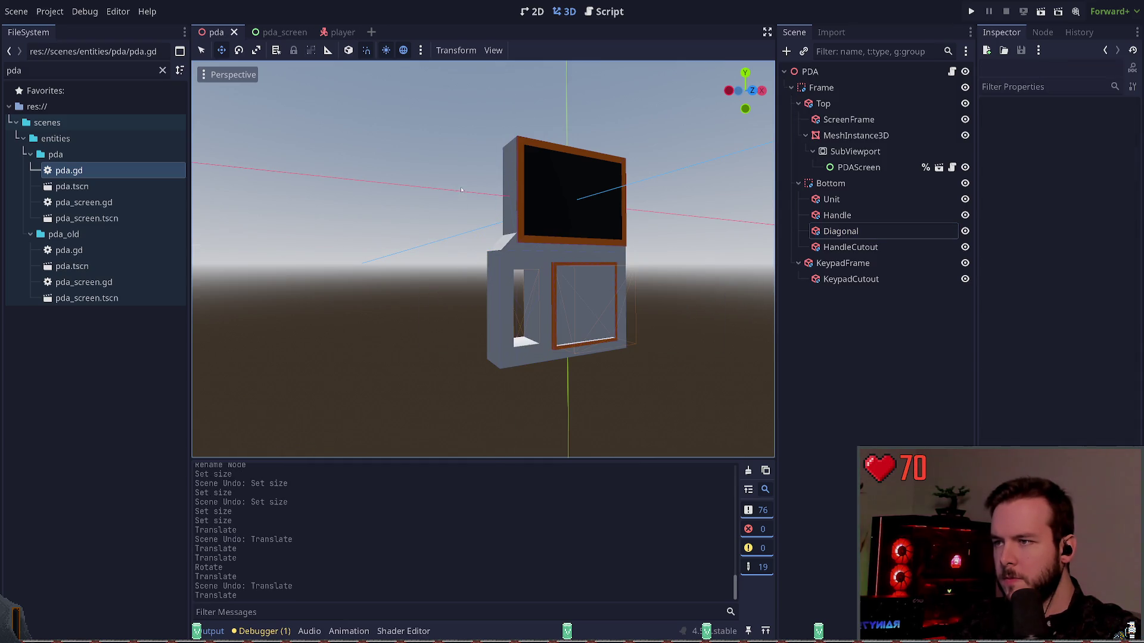
pyautogui.press('F5')
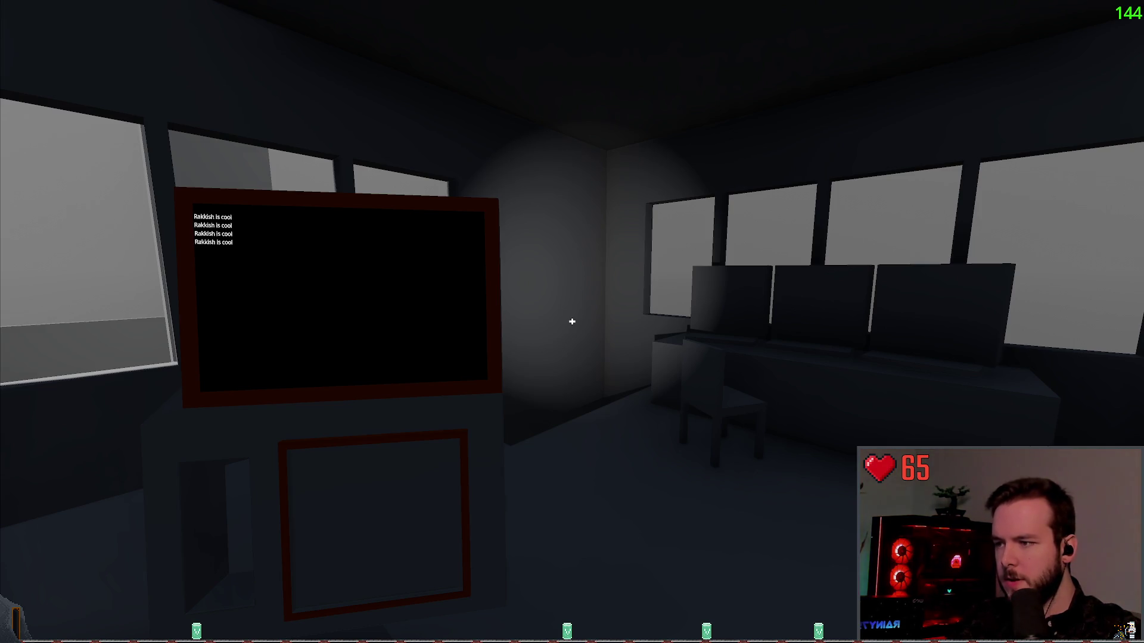
# Step: Restart the game to look at the PDA, then stop it and open the player scene
pyautogui.press('F8')
pyautogui.press('F5')
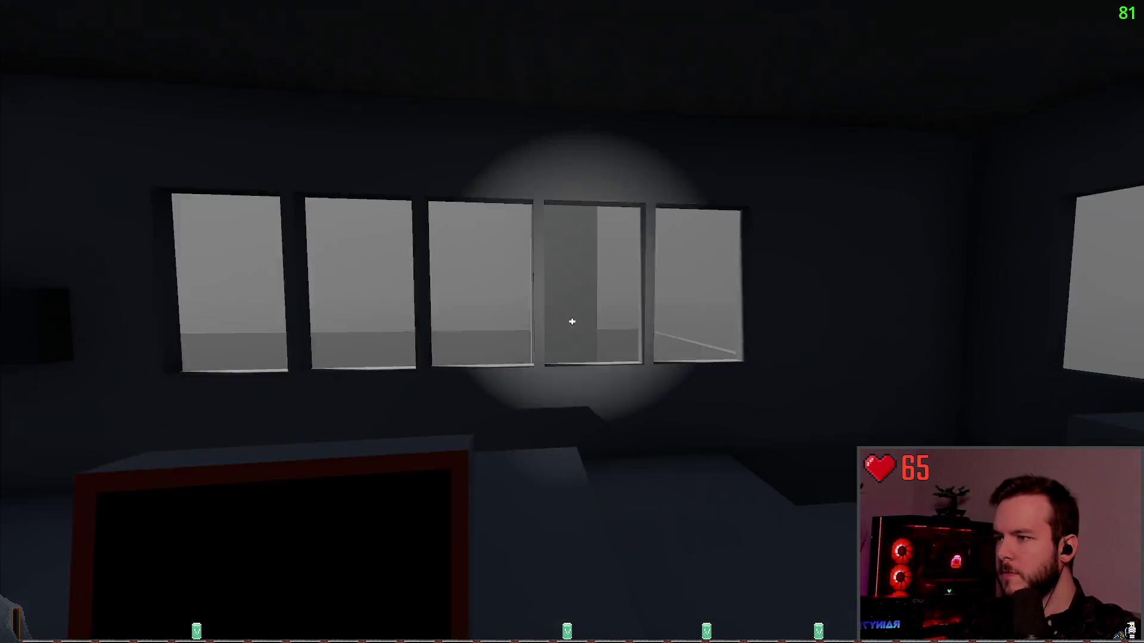
pyautogui.moveTo(572, 321)
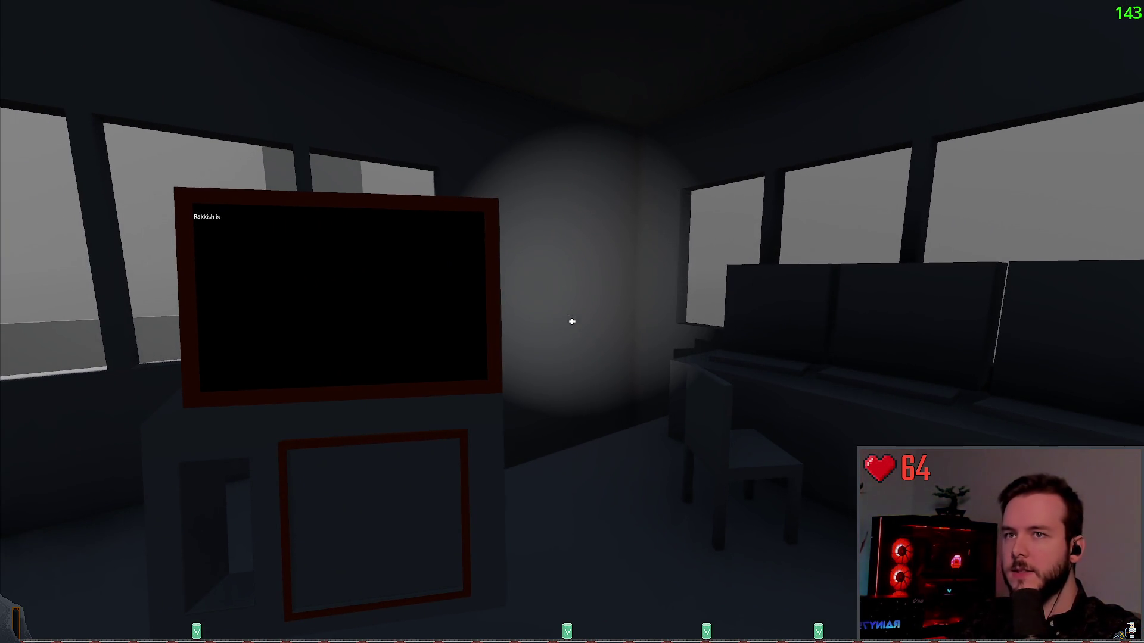
pyautogui.press('F8')
pyautogui.click(328, 32)
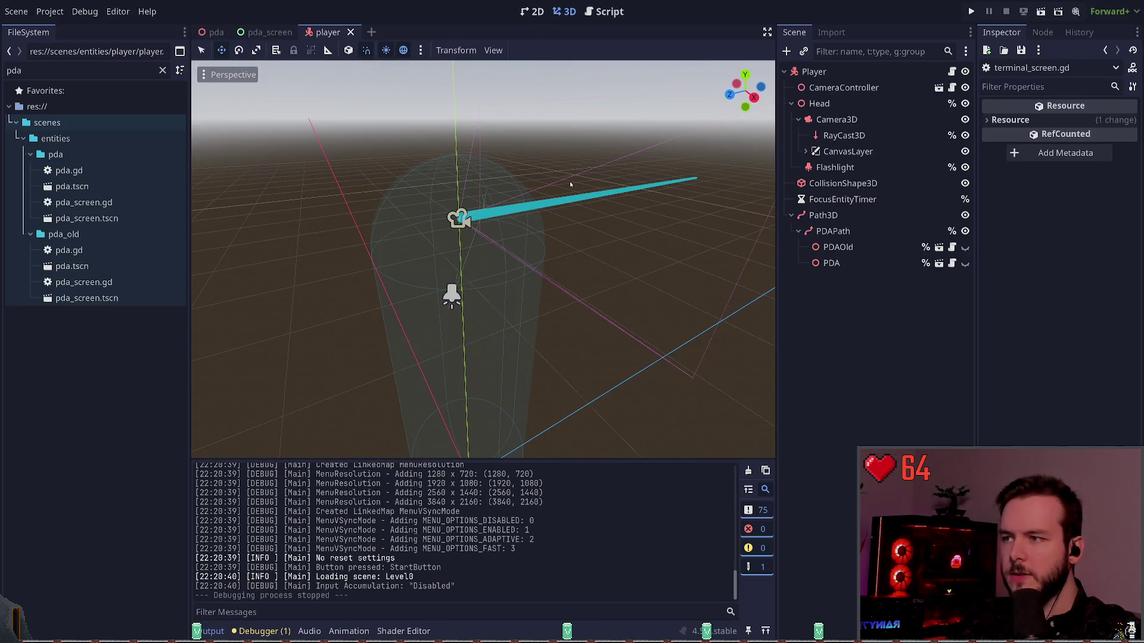
# Step: Select the Path3D curve and nudge its first point to x 0.0
pyautogui.click(856, 234)
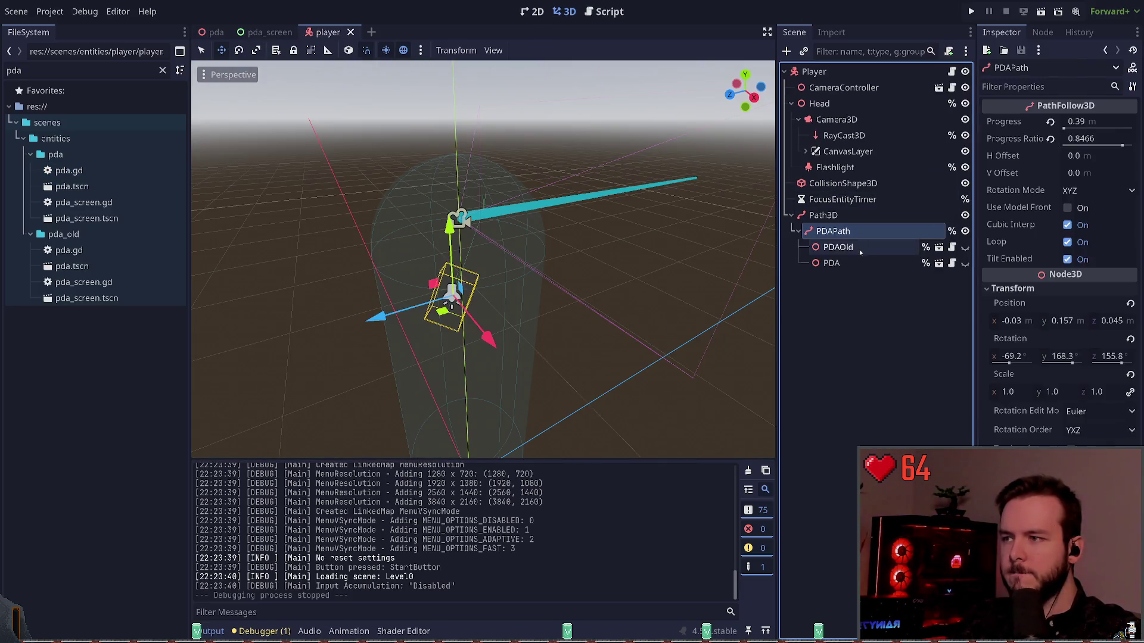
pyautogui.click(859, 286)
pyautogui.click(857, 231)
pyautogui.click(484, 210)
pyautogui.click(484, 209)
pyautogui.click(484, 209)
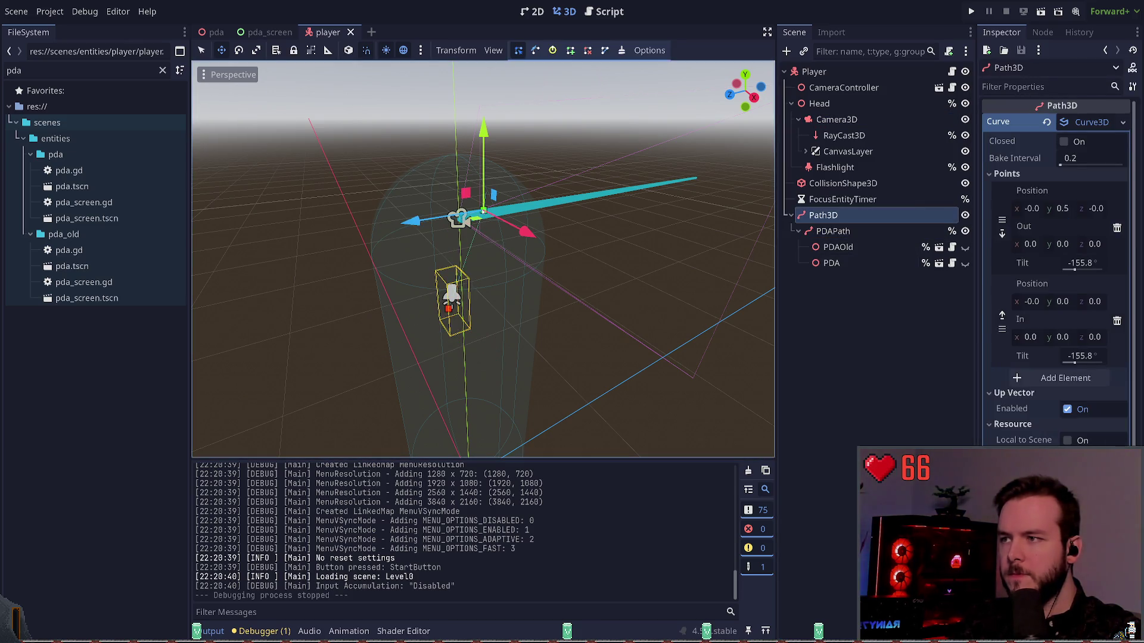
pyautogui.moveTo(484, 209); pyautogui.dragTo(487, 213)
# Step: Save the player scene and start gameplay from the main menu
pyautogui.hotkey('ctrl', 's')
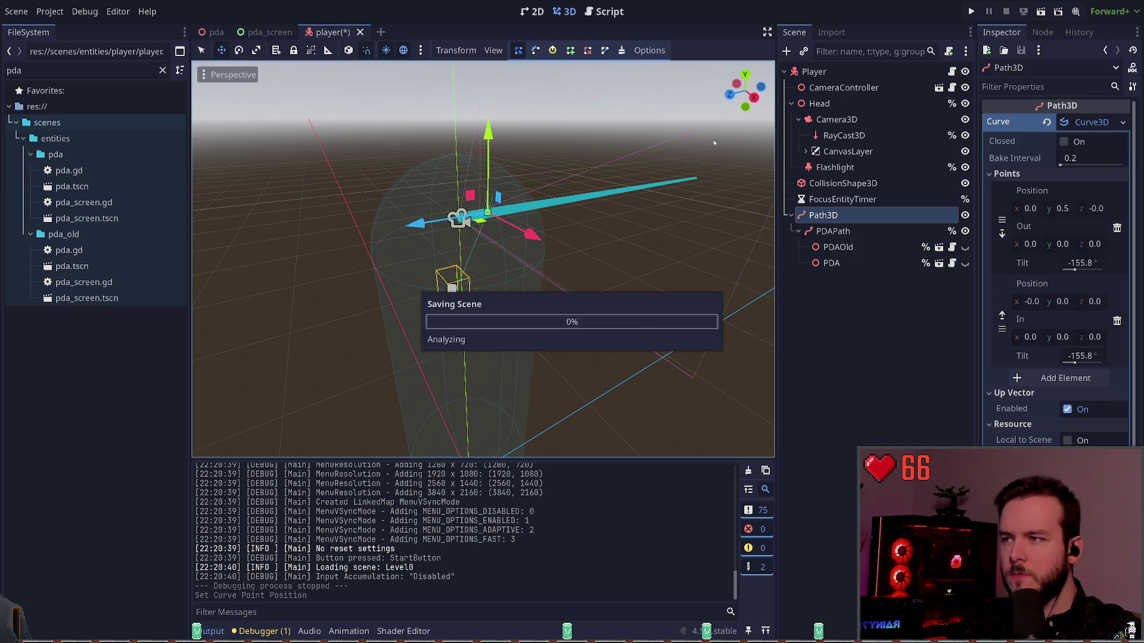
pyautogui.press('F5')
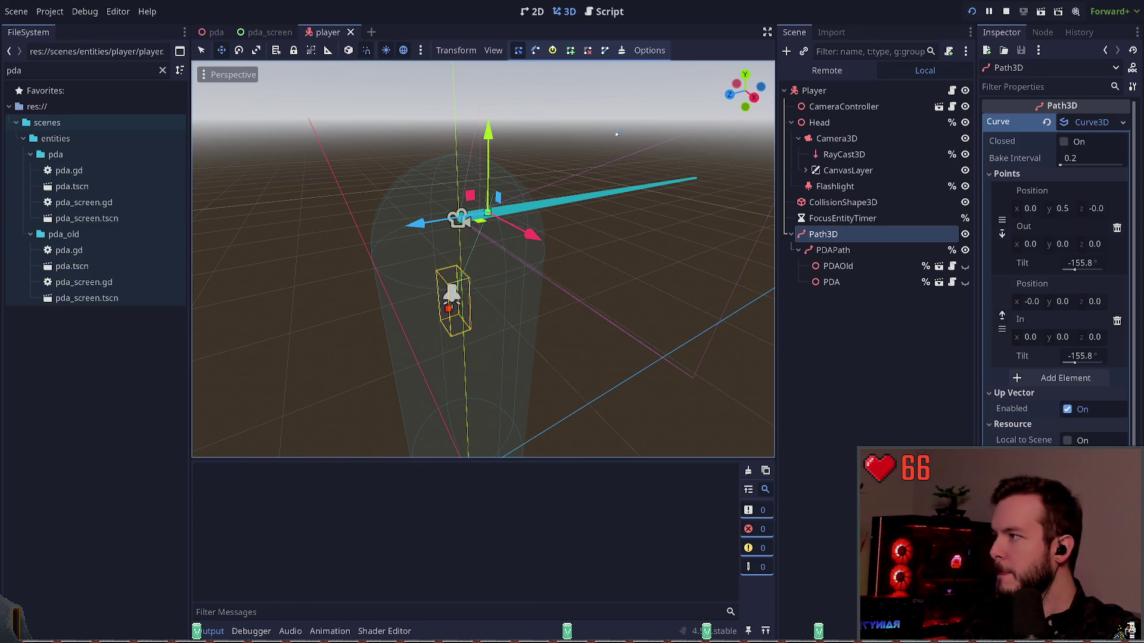
pyautogui.press('Return')
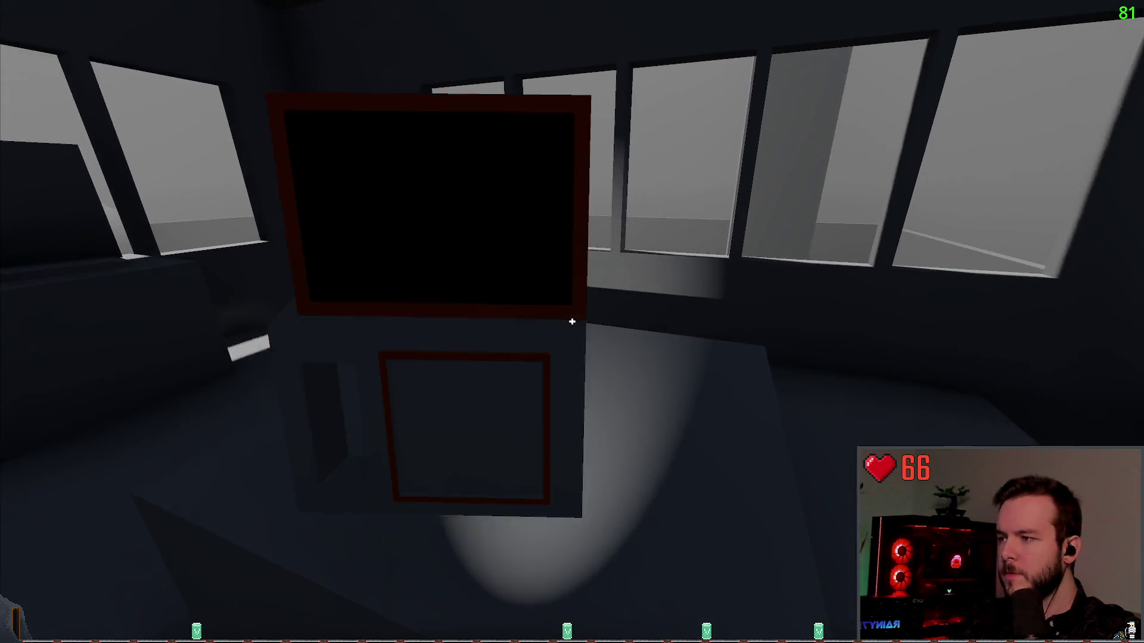
# Step: Step back to view the PDA, stop the game, and undo the curve point move
pyautogui.press('s')
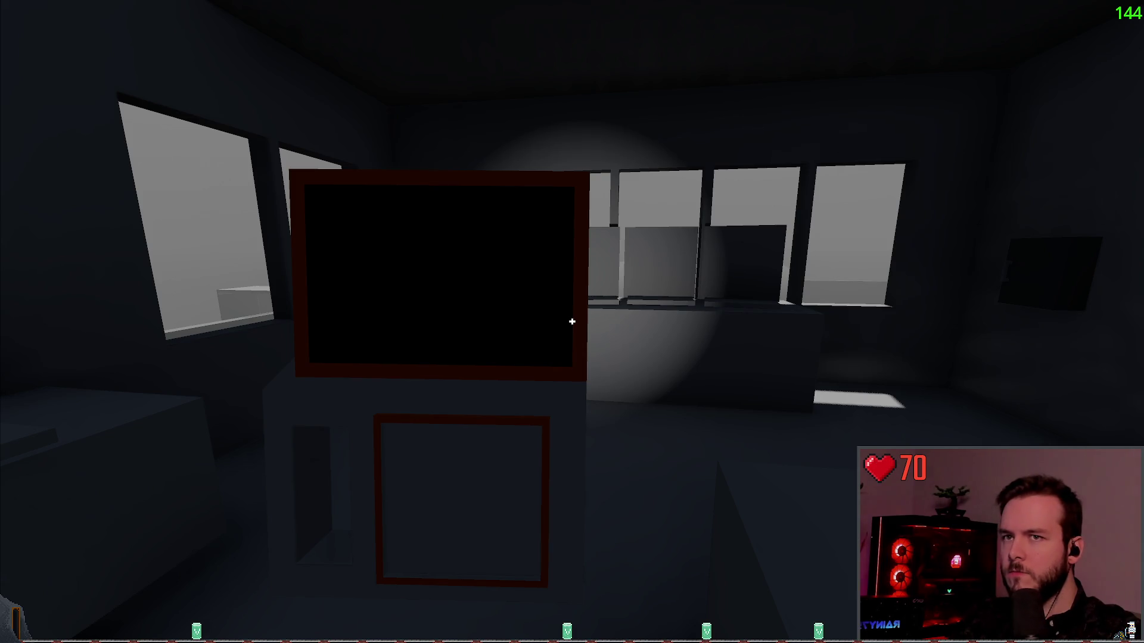
pyautogui.press('F8')
pyautogui.hotkey('ctrl', 'z')
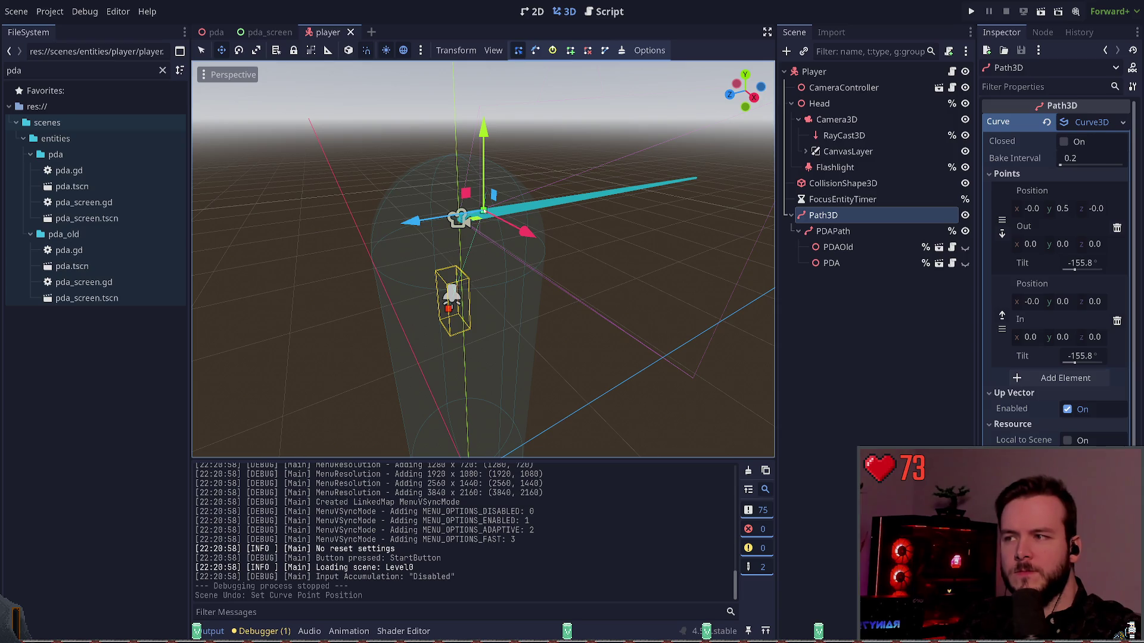
# Step: Set Curve point 0 Position x to -1, then back to 0, and save the player scene
pyautogui.click(1031, 208)
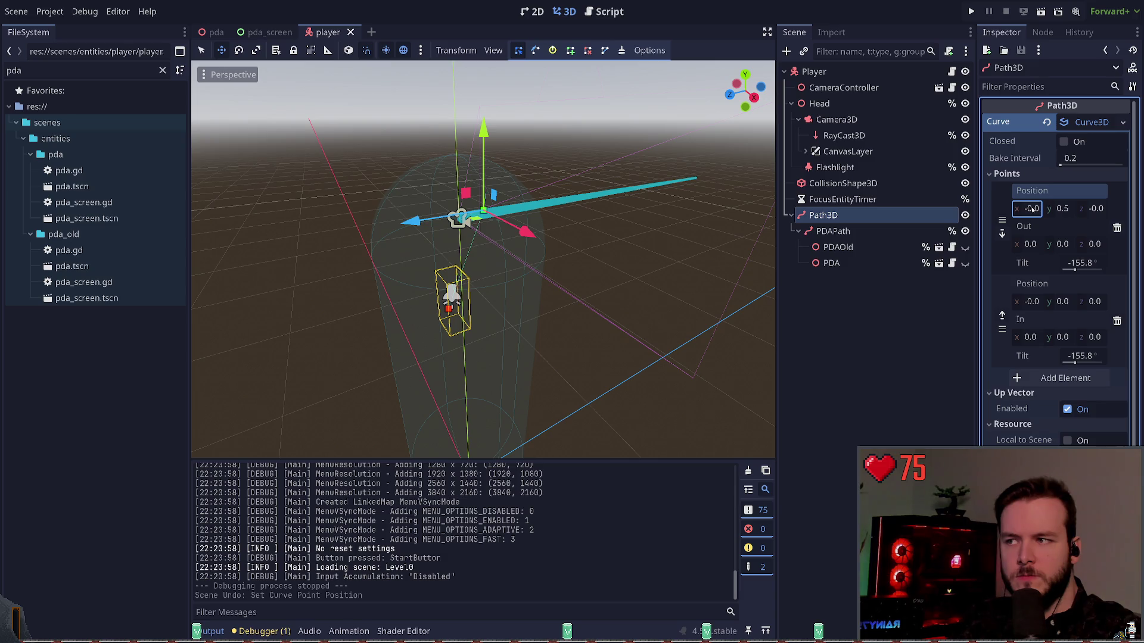
pyautogui.write('0')
pyautogui.press('Return')
pyautogui.hotkey('ctrl', 'z')
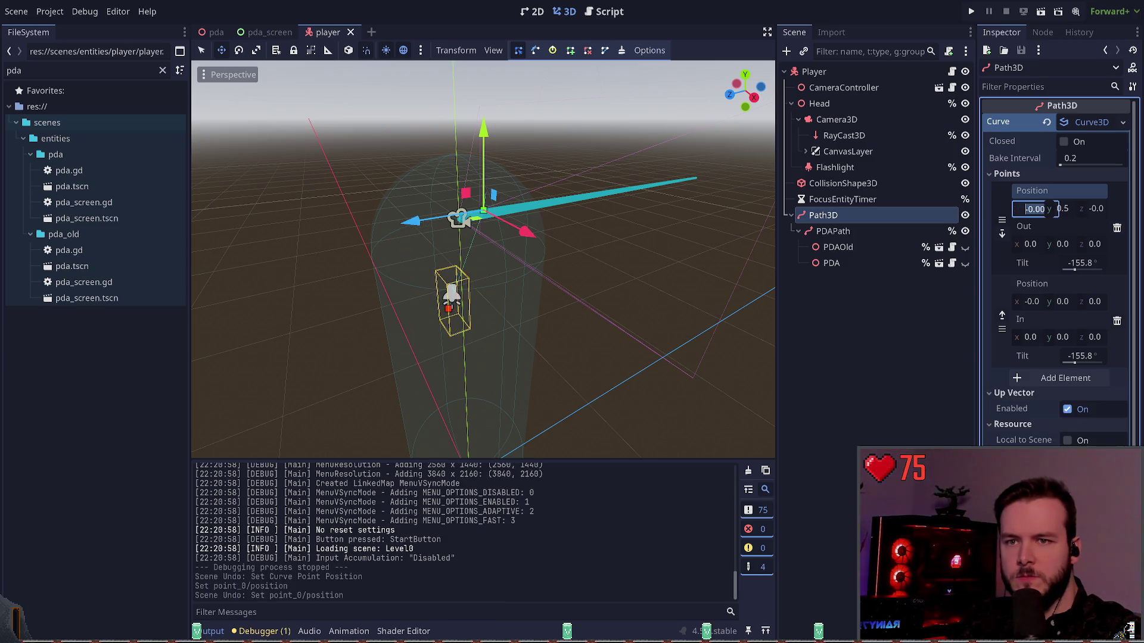
pyautogui.write('0')
pyautogui.press('Return')
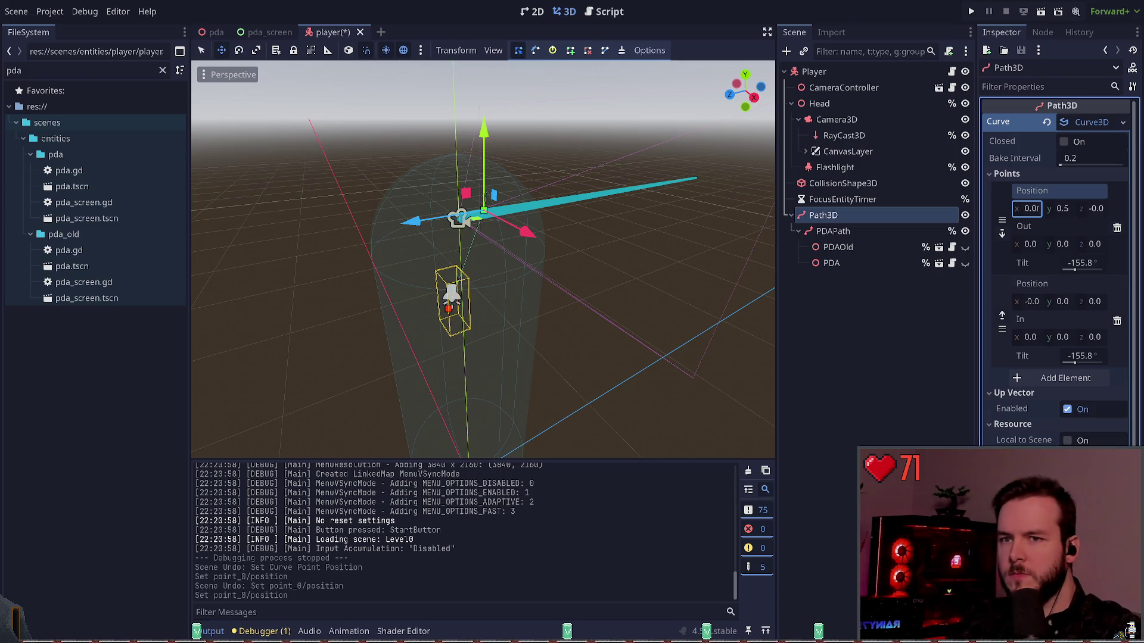
pyautogui.write('-1')
pyautogui.press('Return')
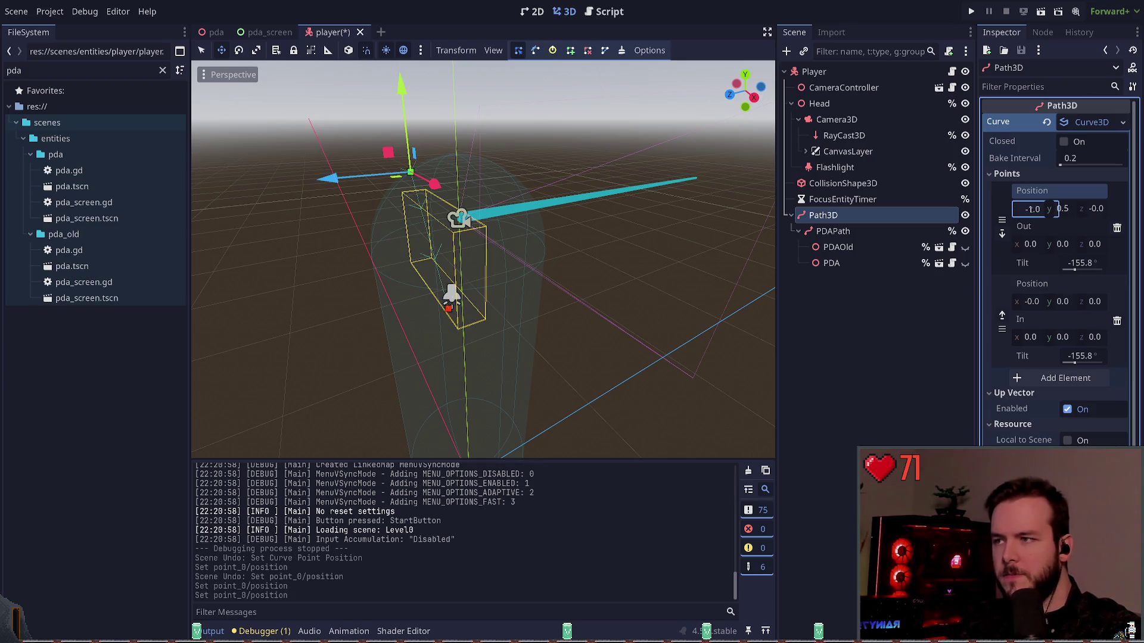
pyautogui.doubleClick(1027, 209)
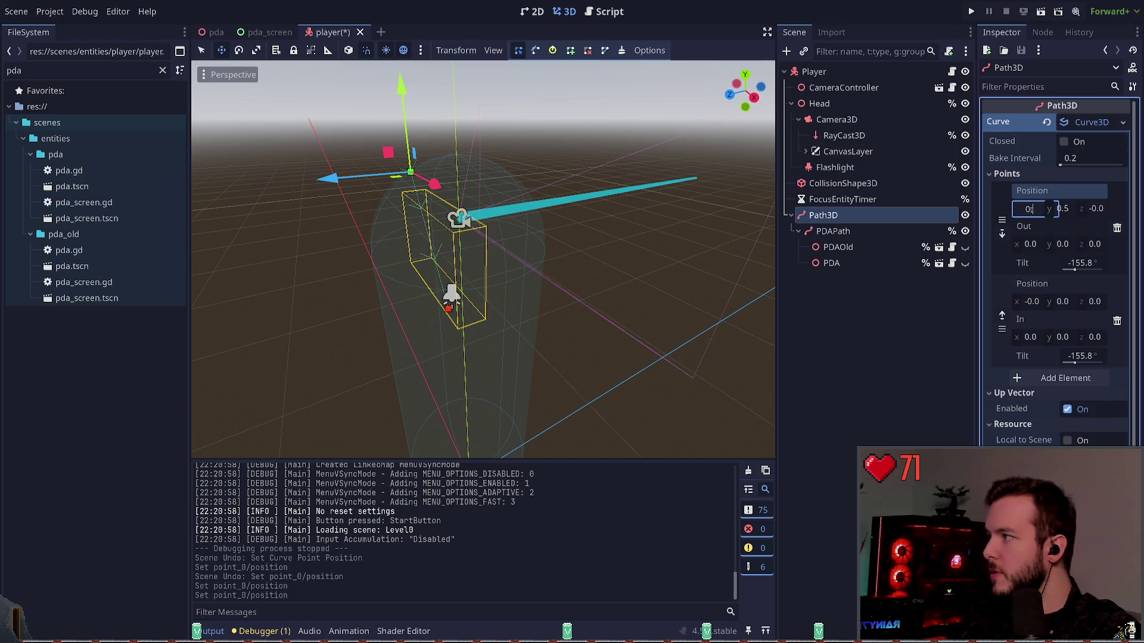
pyautogui.write('.01')
pyautogui.press('Return')
pyautogui.hotkey('ctrl', 's')
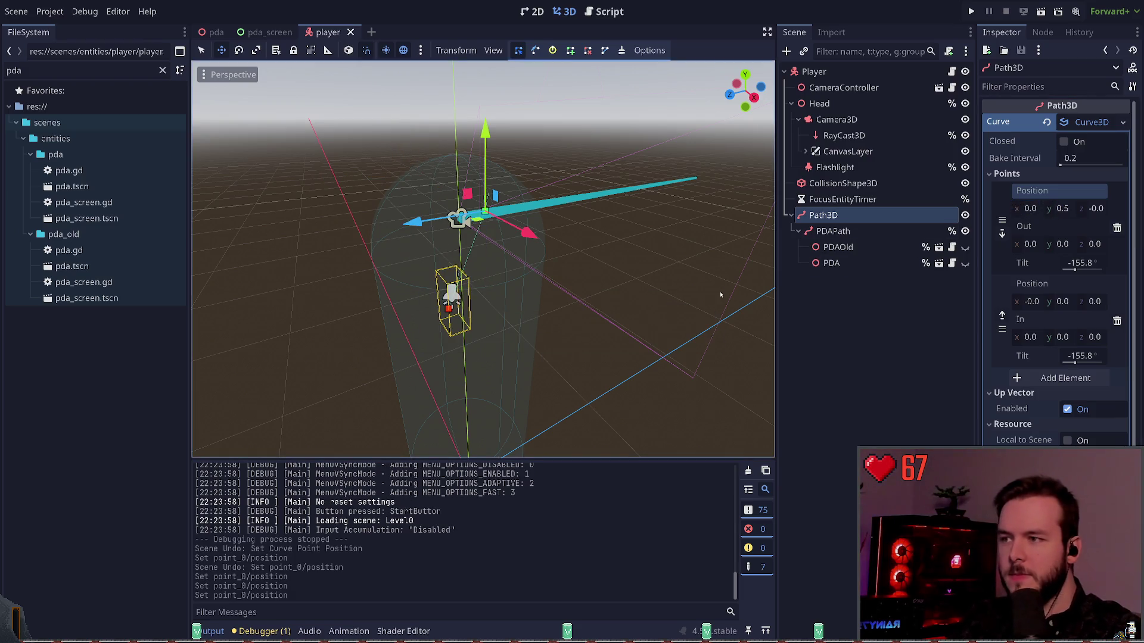
# Step: Switch between the PDAPath follower and Path3D nodes, then run the game
pyautogui.click(870, 322)
pyautogui.click(832, 231)
pyautogui.click(823, 215)
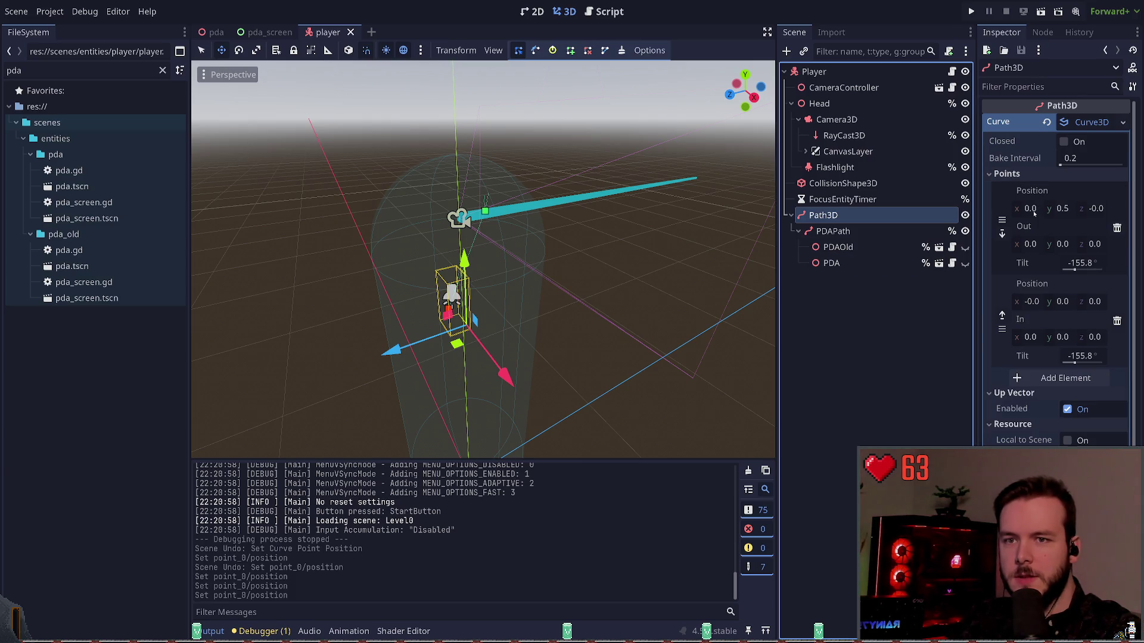
pyautogui.click(858, 231)
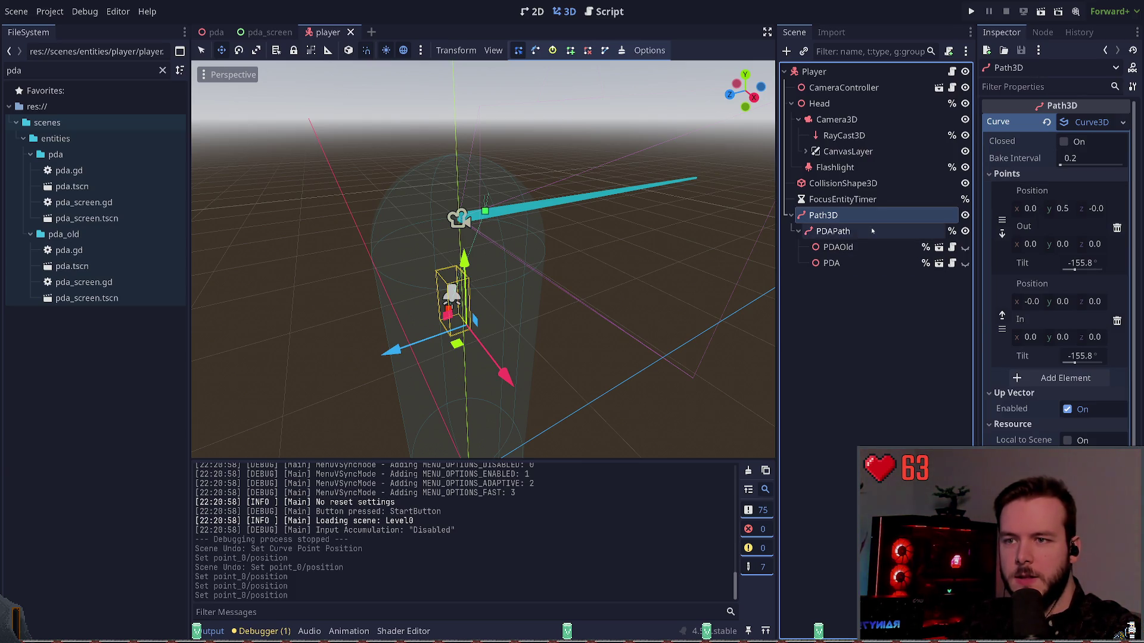
pyautogui.click(858, 215)
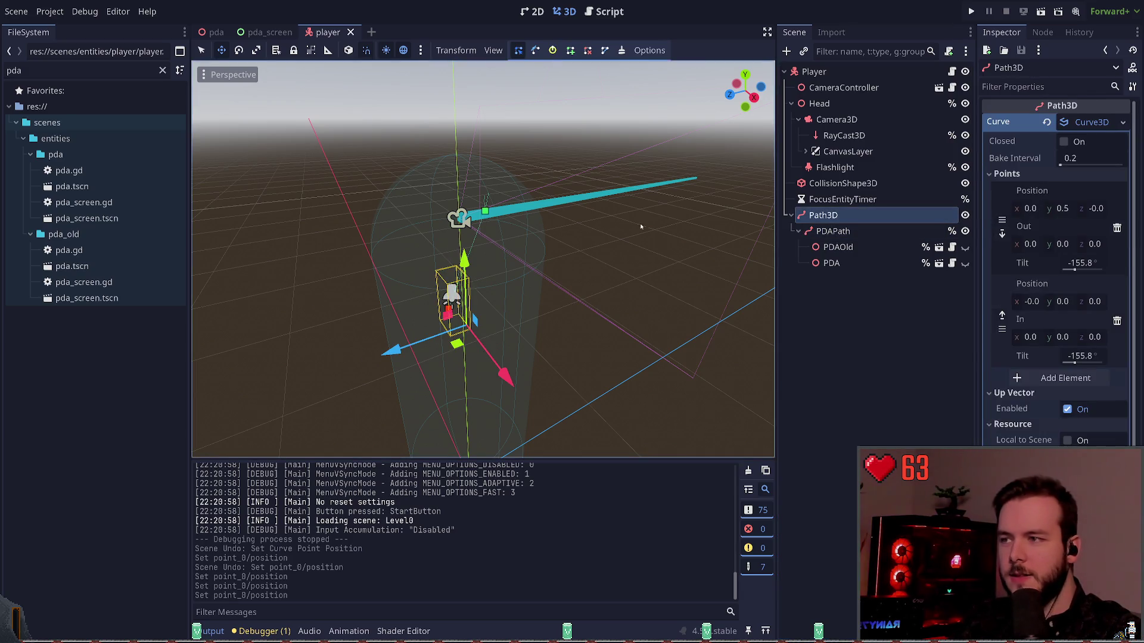
pyautogui.press('F5')
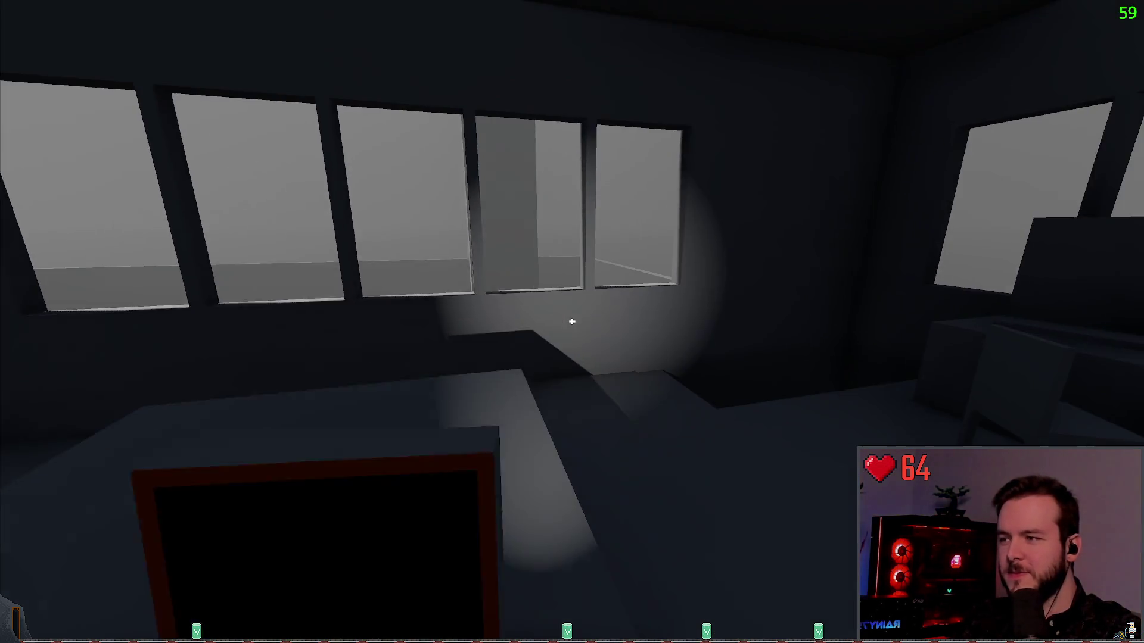
# Step: Walk around the room watching text fill the PDA screen, then quit via the pause menu
pyautogui.press('w')
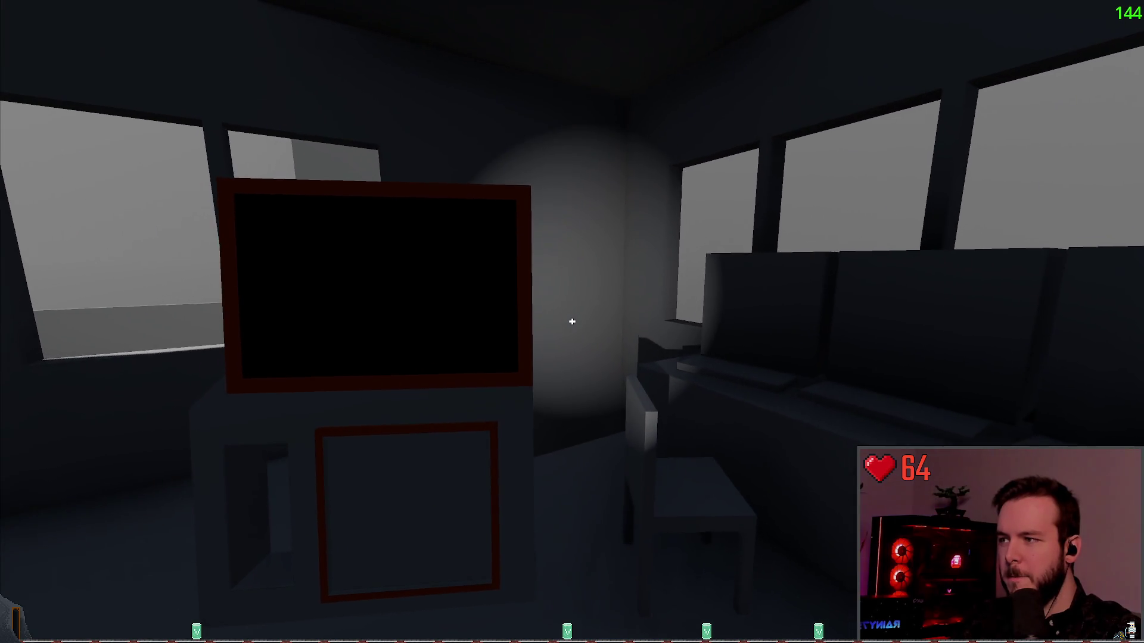
pyautogui.press('w')
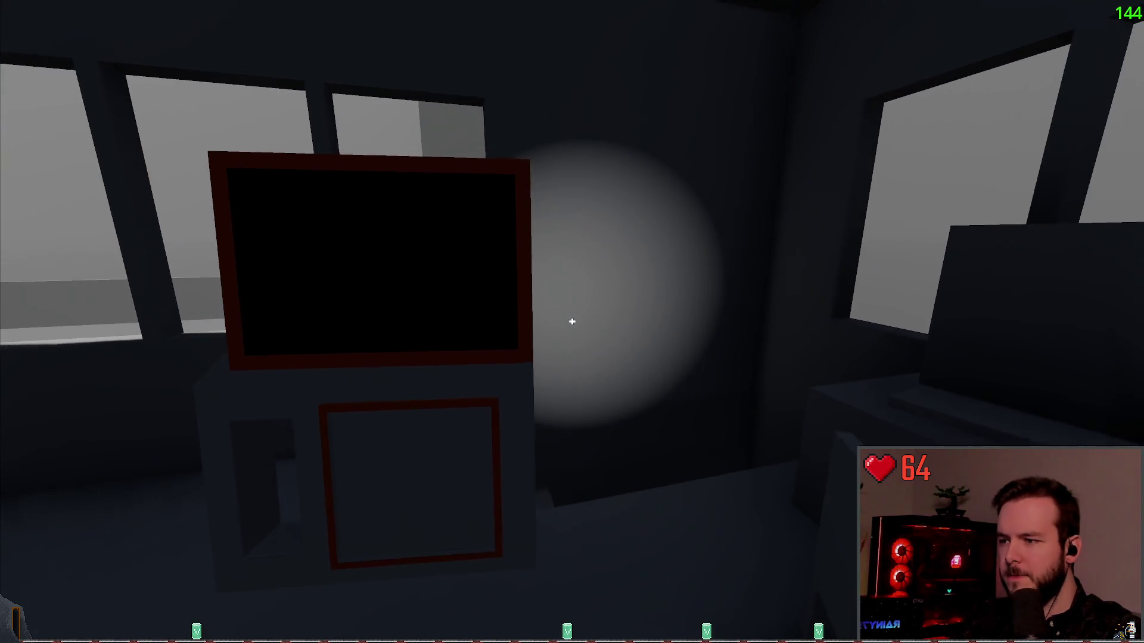
pyautogui.press('s')
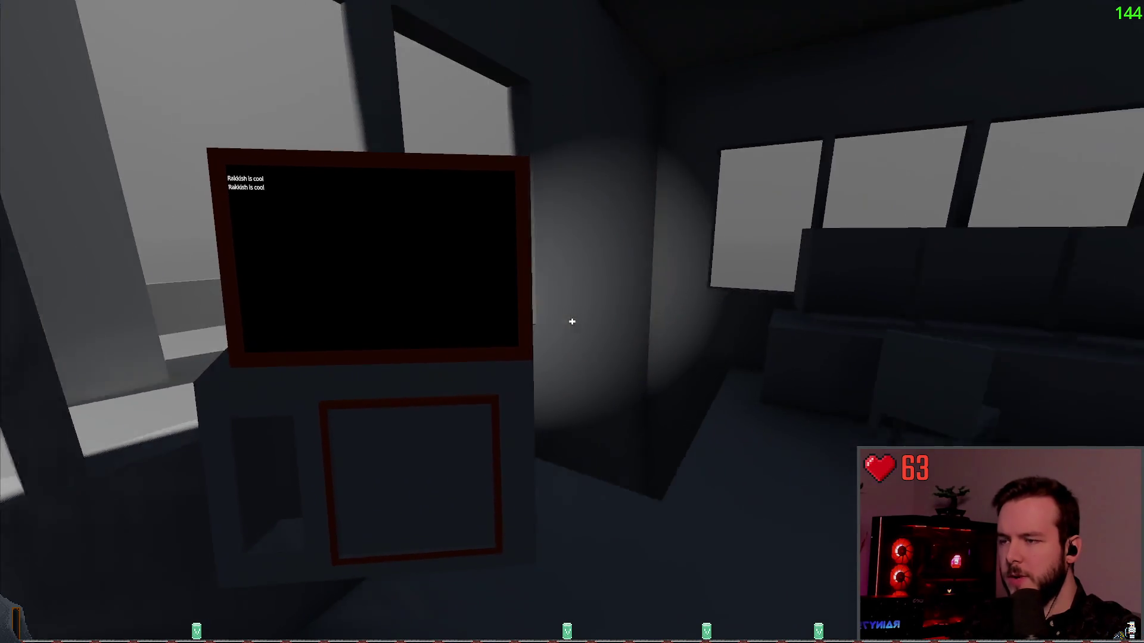
pyautogui.press('s')
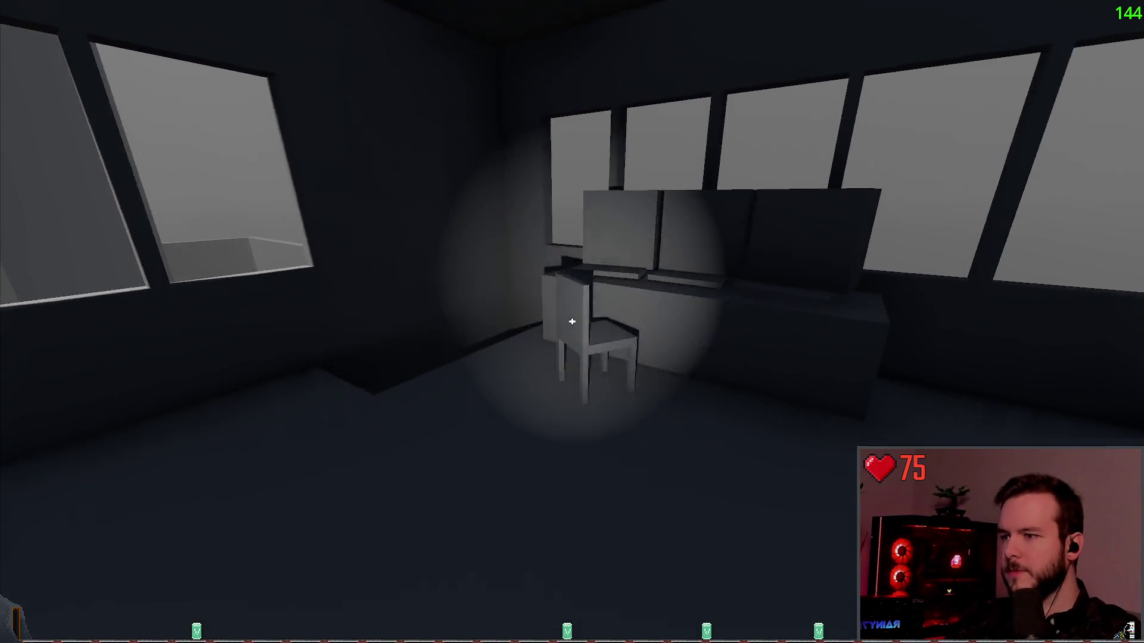
pyautogui.press('Escape')
pyautogui.click(37, 374)
# Step: Save the player scene and compare the PDA, PDAOld, PDAPath and Path3D transforms
pyautogui.hotkey('ctrl', 's')
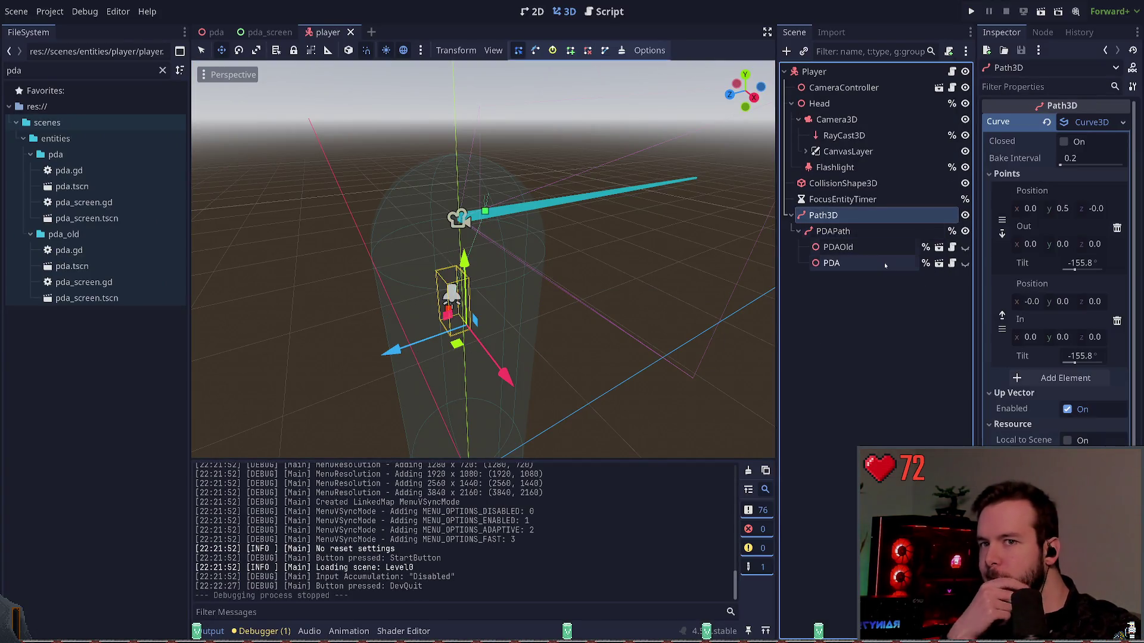
pyautogui.click(846, 231)
pyautogui.click(858, 263)
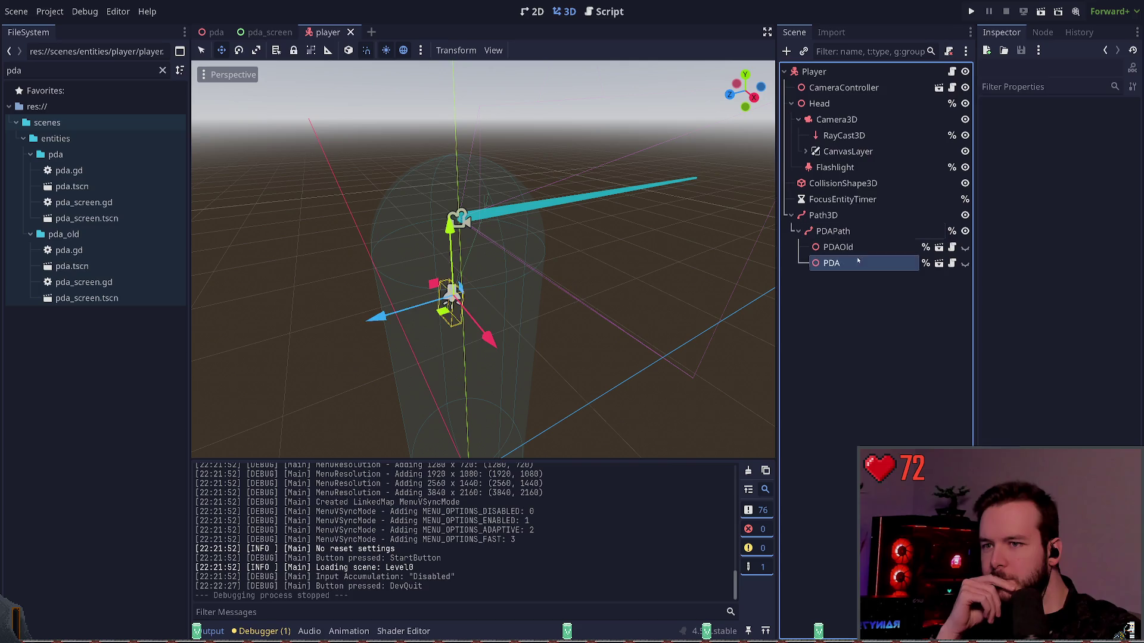
pyautogui.click(861, 248)
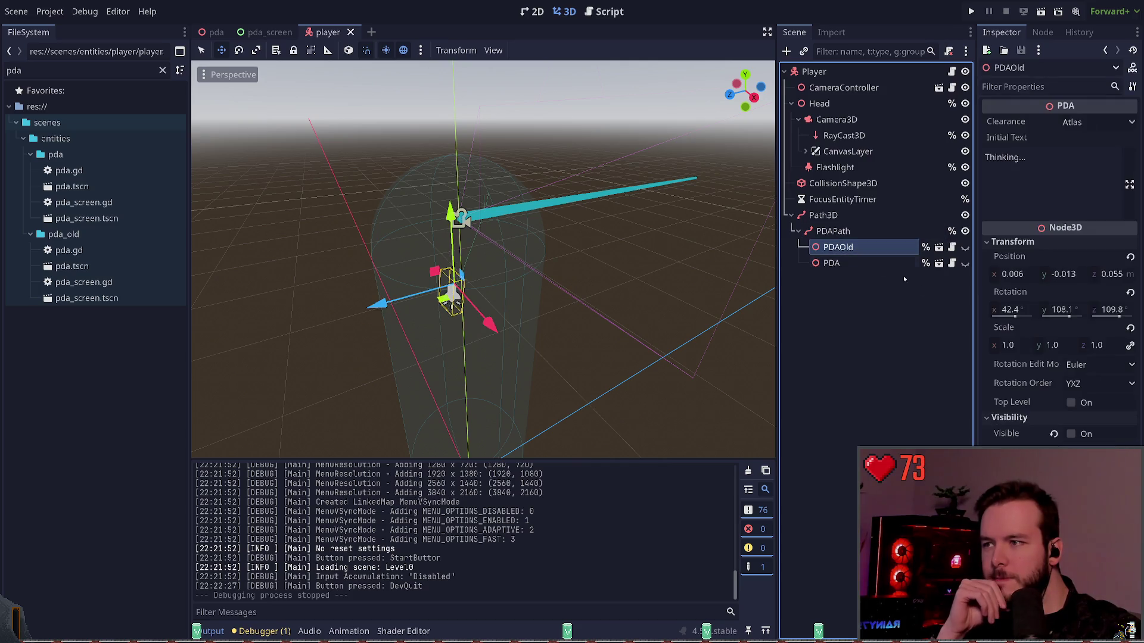
pyautogui.click(863, 263)
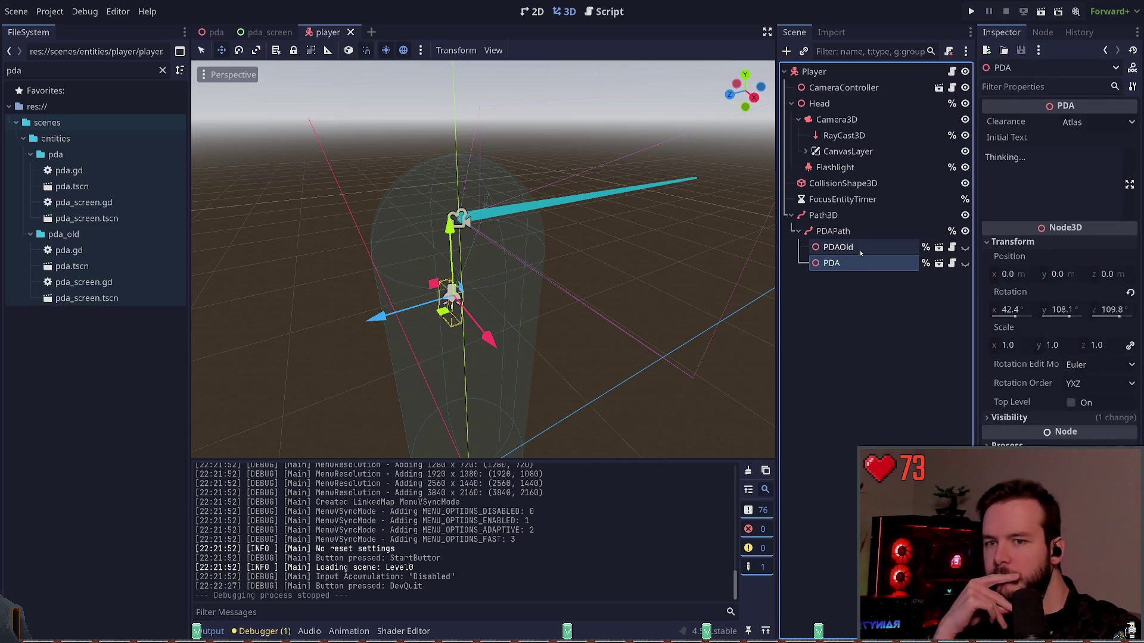
pyautogui.click(860, 250)
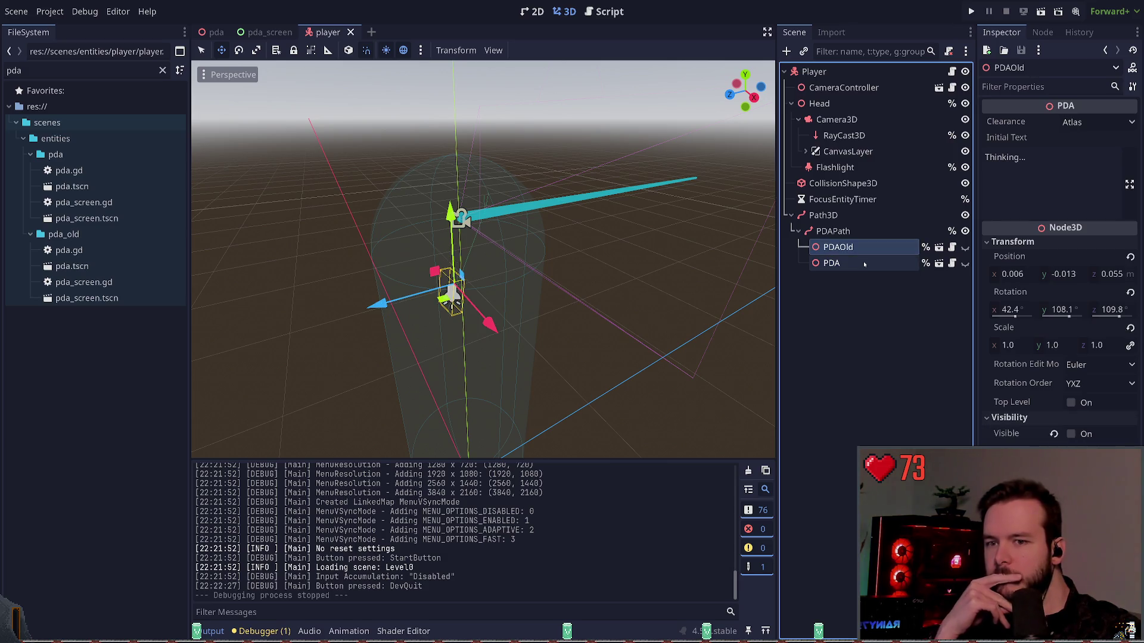
pyautogui.click(852, 232)
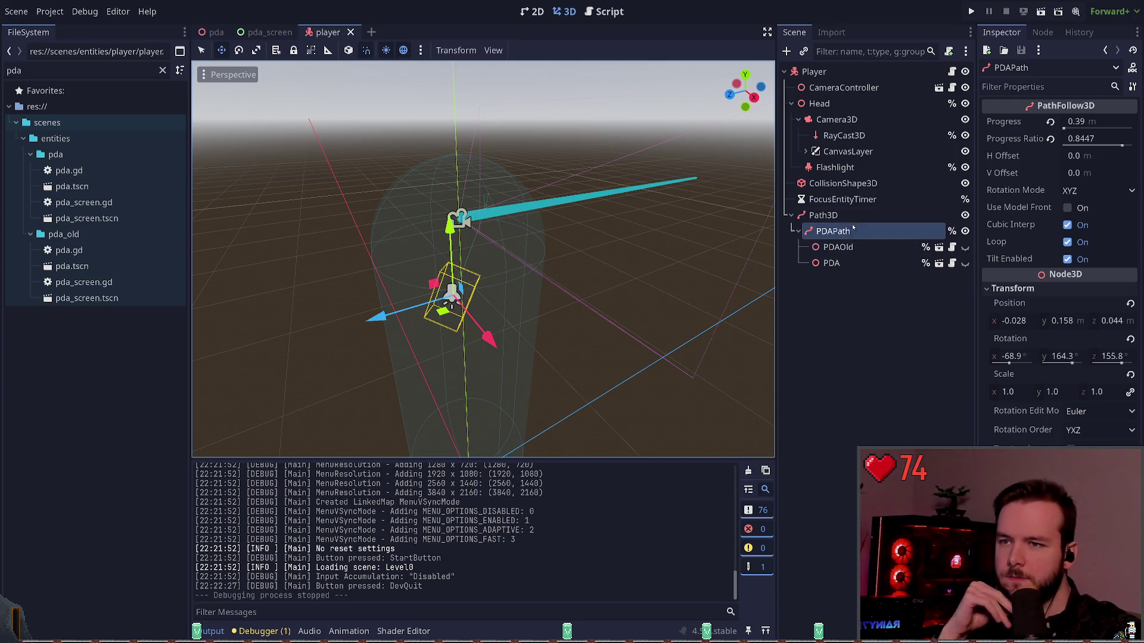
pyautogui.click(852, 215)
pyautogui.click(856, 232)
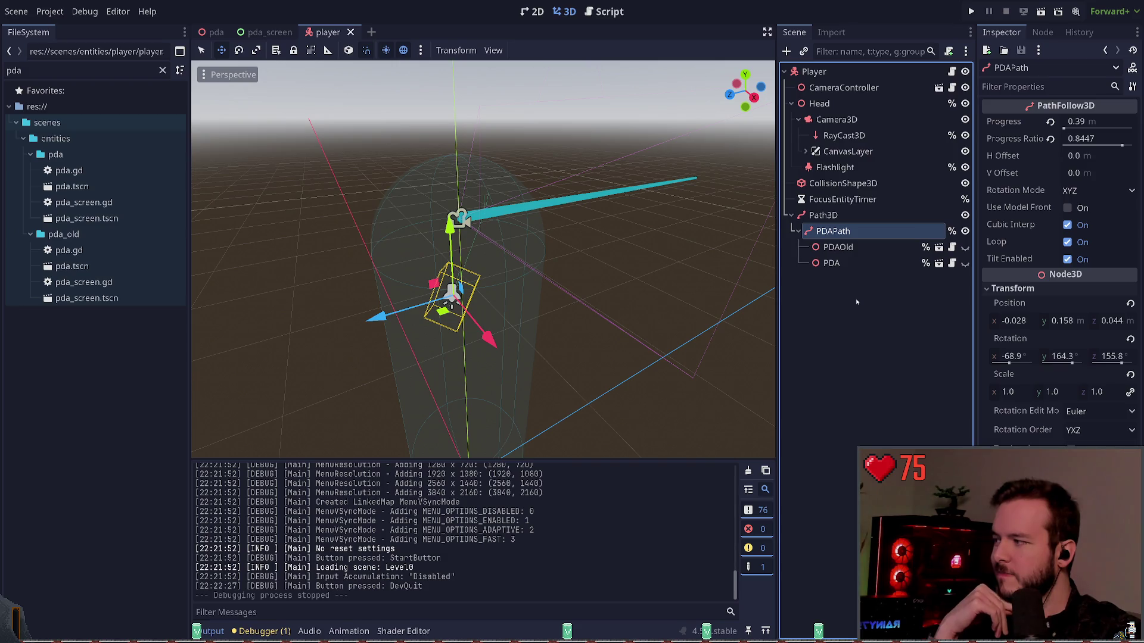
pyautogui.click(846, 215)
pyautogui.click(846, 231)
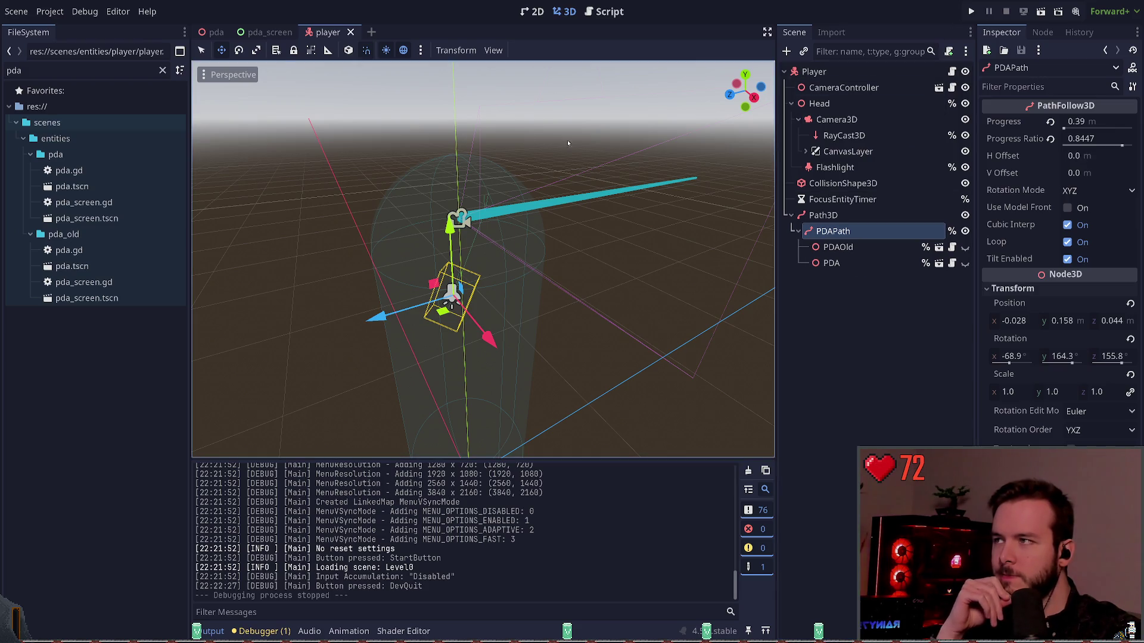
# Step: Check the pda_screen layout in 2D, then open the pda model scene
pyautogui.click(270, 32)
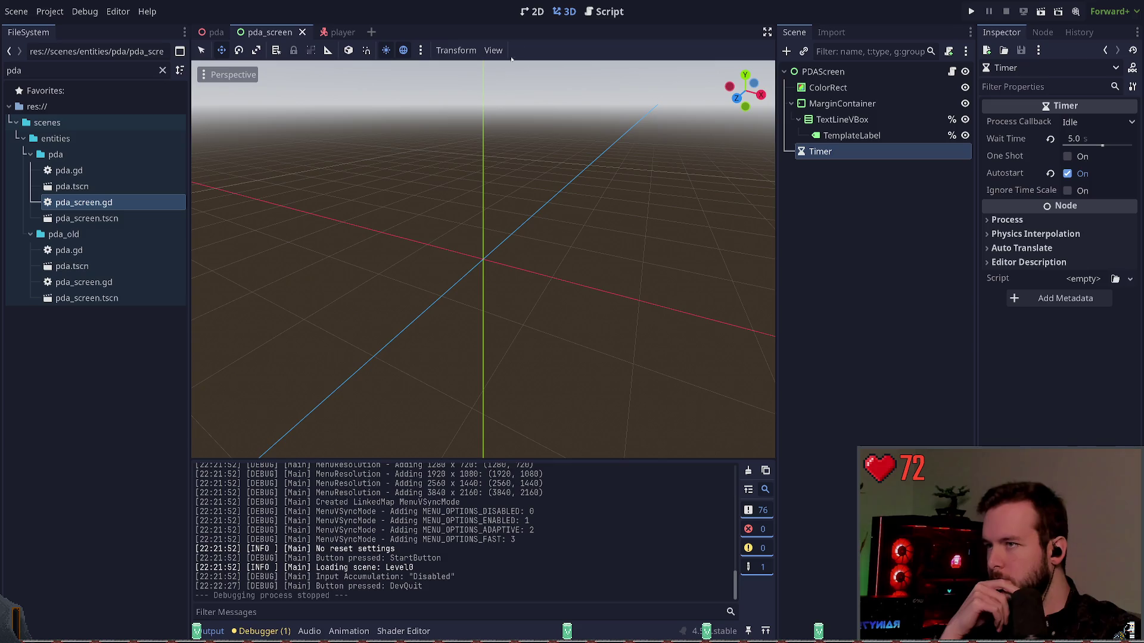
pyautogui.click(533, 11)
pyautogui.click(553, 13)
pyautogui.click(533, 12)
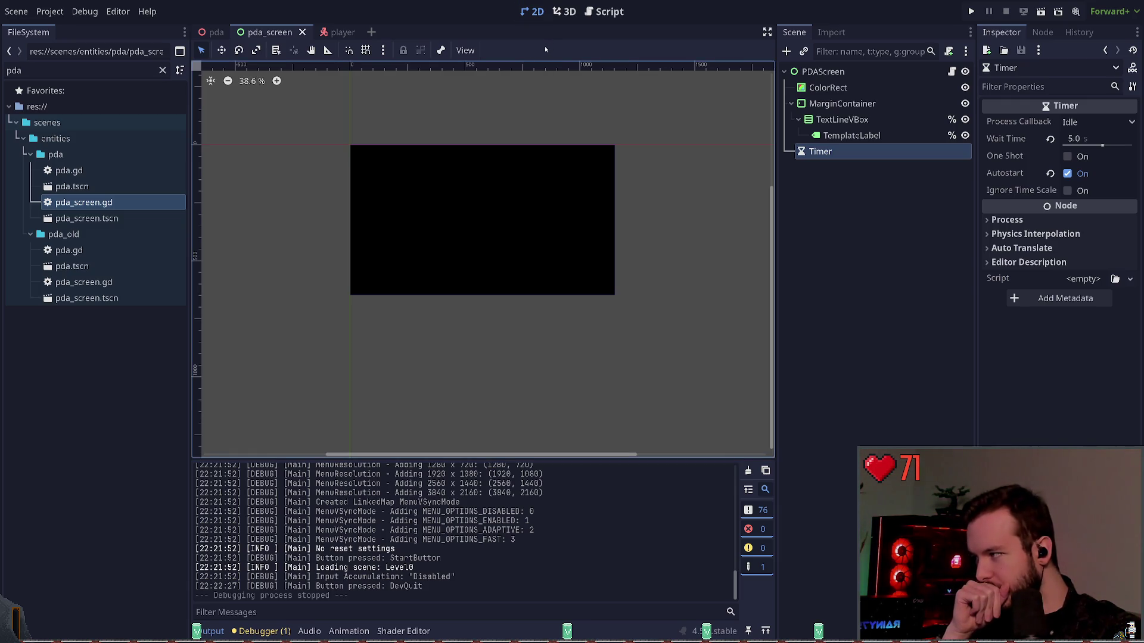
pyautogui.click(564, 11)
pyautogui.click(531, 11)
pyautogui.click(213, 32)
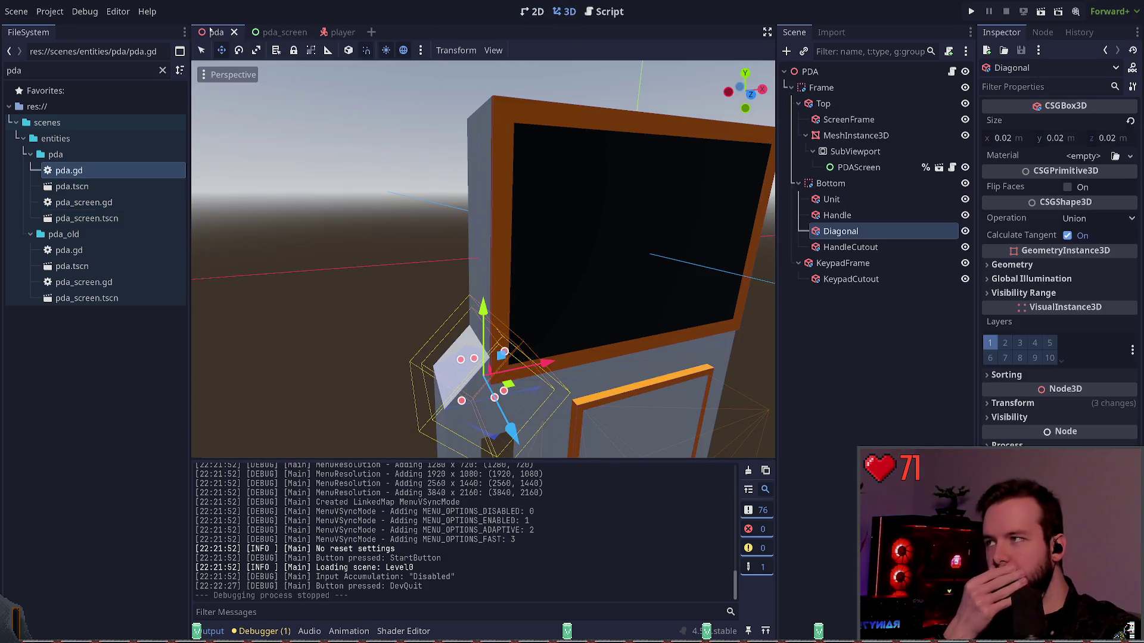
pyautogui.click(831, 291)
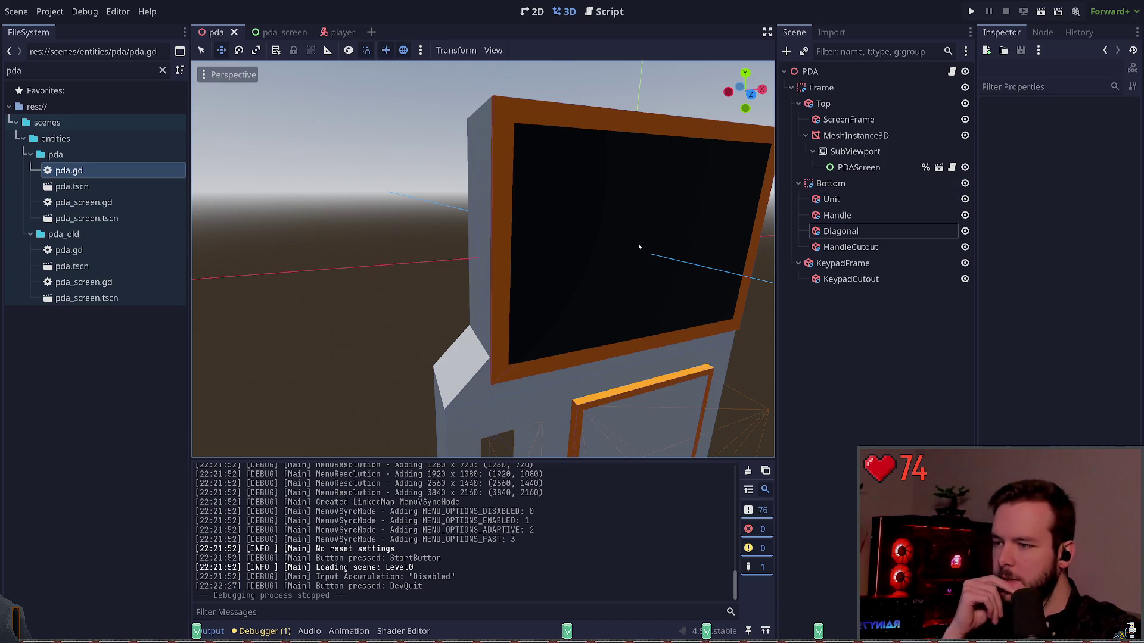
pyautogui.scroll(-6, 639, 246)
pyautogui.scroll(3, 638, 247)
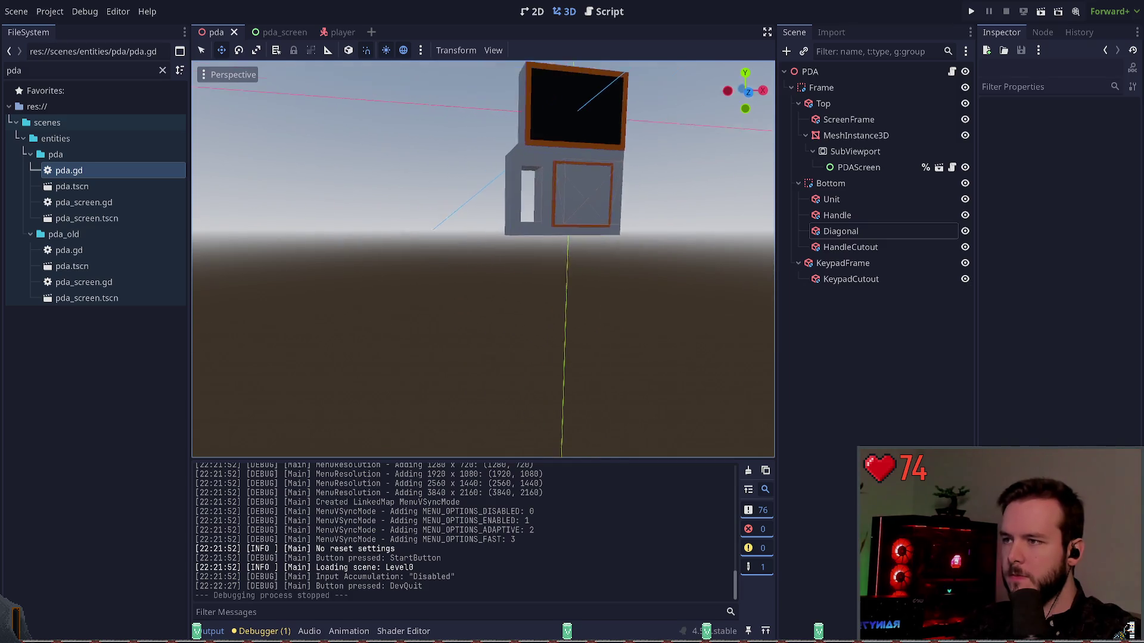
pyautogui.moveTo(639, 247)
pyautogui.mouseDown()
pyautogui.moveTo(655, 244)
pyautogui.moveTo(596, 245)
pyautogui.moveTo(631, 226)
pyautogui.moveTo(626, 250)
pyautogui.moveTo(586, 265)
pyautogui.moveTo(554, 250)
pyautogui.mouseUp()
pyautogui.scroll(-5, 572, 262)
pyautogui.scroll(2, 565, 262)
pyautogui.scroll(5, 566, 262)
pyautogui.click(885, 230)
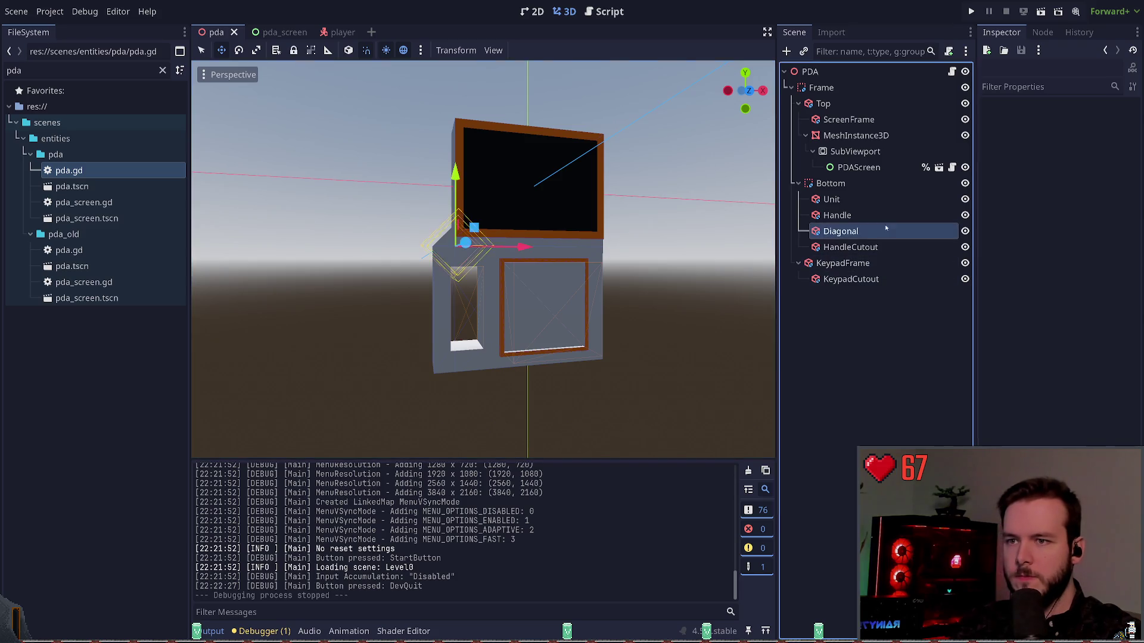
# Step: Move the Handle box up along Y, undoing and then redoing the move
pyautogui.click(863, 215)
pyautogui.moveTo(471, 228); pyautogui.dragTo(472, 280)
pyautogui.hotkey('ctrl', 'z')
pyautogui.hotkey('ctrl', 'z')
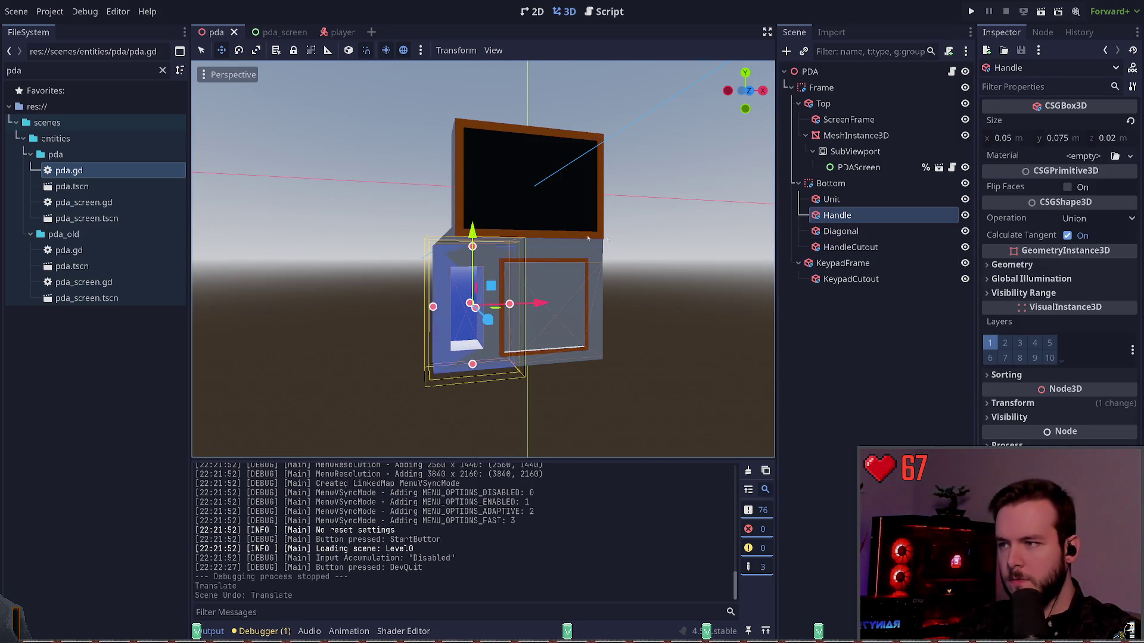
pyautogui.hotkey('ctrl', 'shift', 'z')
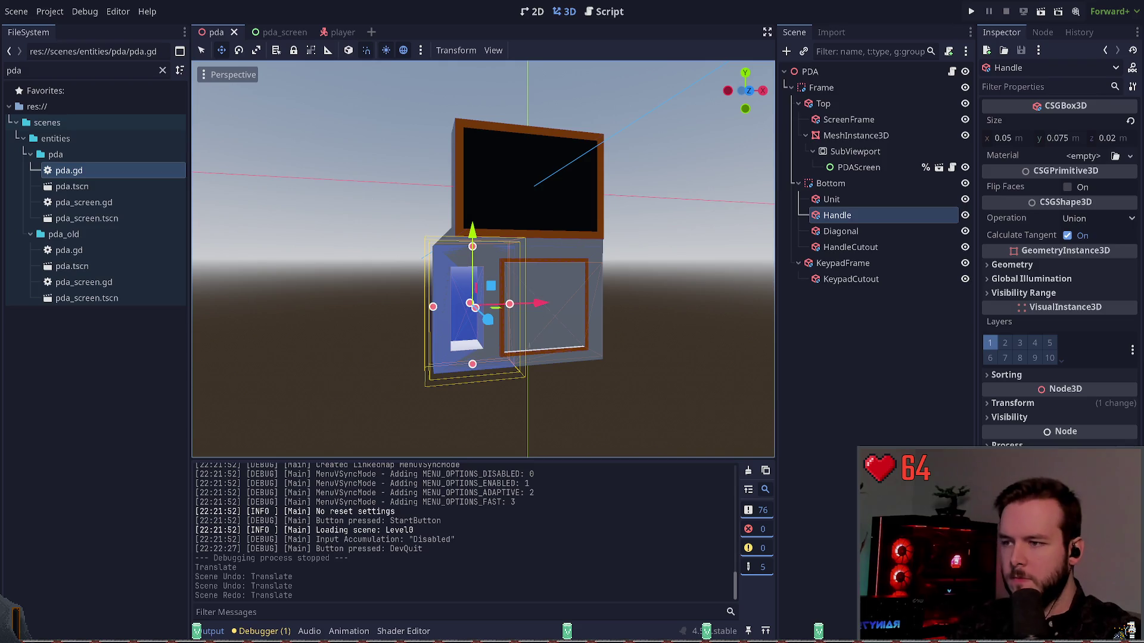
# Step: Shift the HandleCutout box vertically and save the scene
pyautogui.click(892, 340)
pyautogui.click(863, 232)
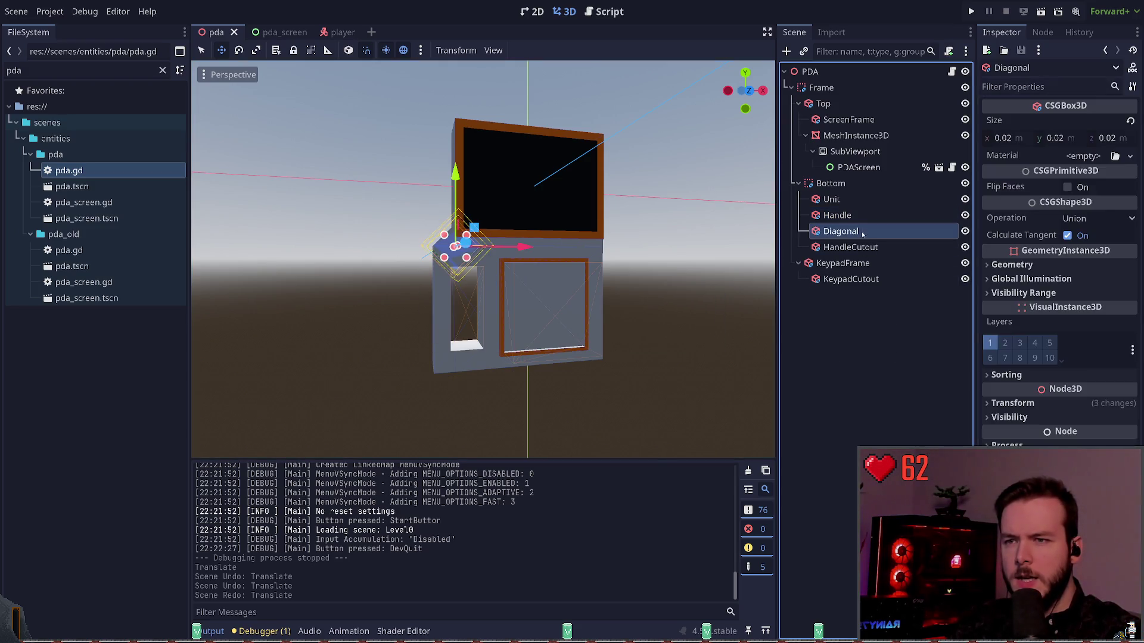
pyautogui.click(852, 247)
pyautogui.moveTo(464, 237); pyautogui.dragTo(464, 229)
pyautogui.hotkey('ctrl', 's')
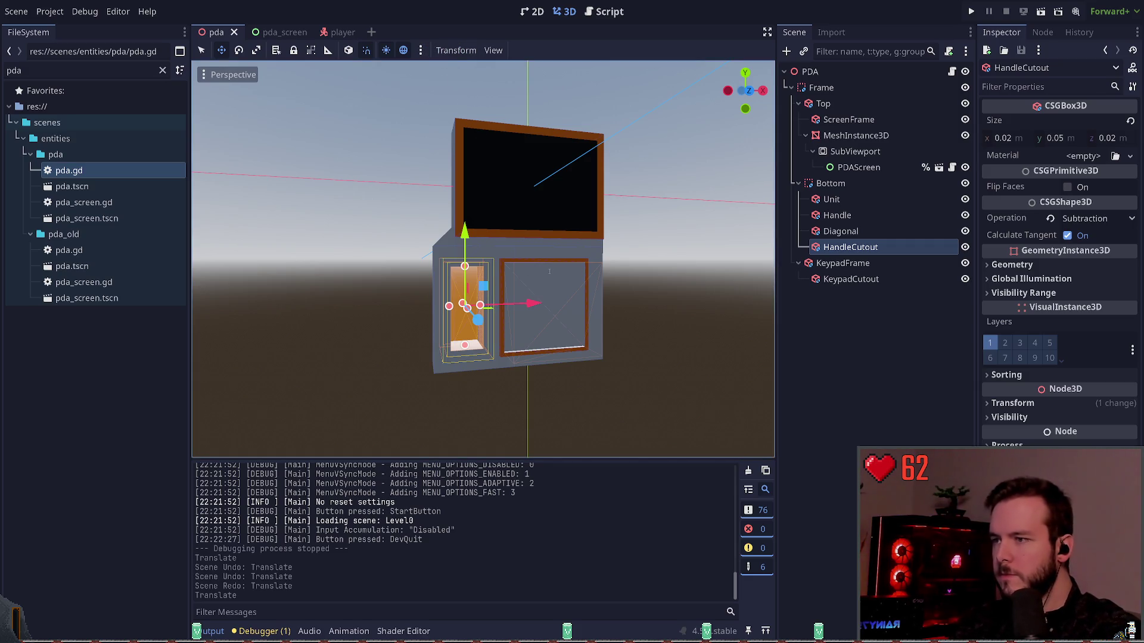
# Step: Raise and then lower the HandleCutout along the Y axis with G, Y
pyautogui.press('g')
pyautogui.press('y')
pyautogui.click(639, 293)
pyautogui.press('g')
pyautogui.press('y')
pyautogui.click(451, 162)
# Step: Hide the sky preview and save, then restore it and raise HandleCutout 0.005 m
pyautogui.click(403, 50)
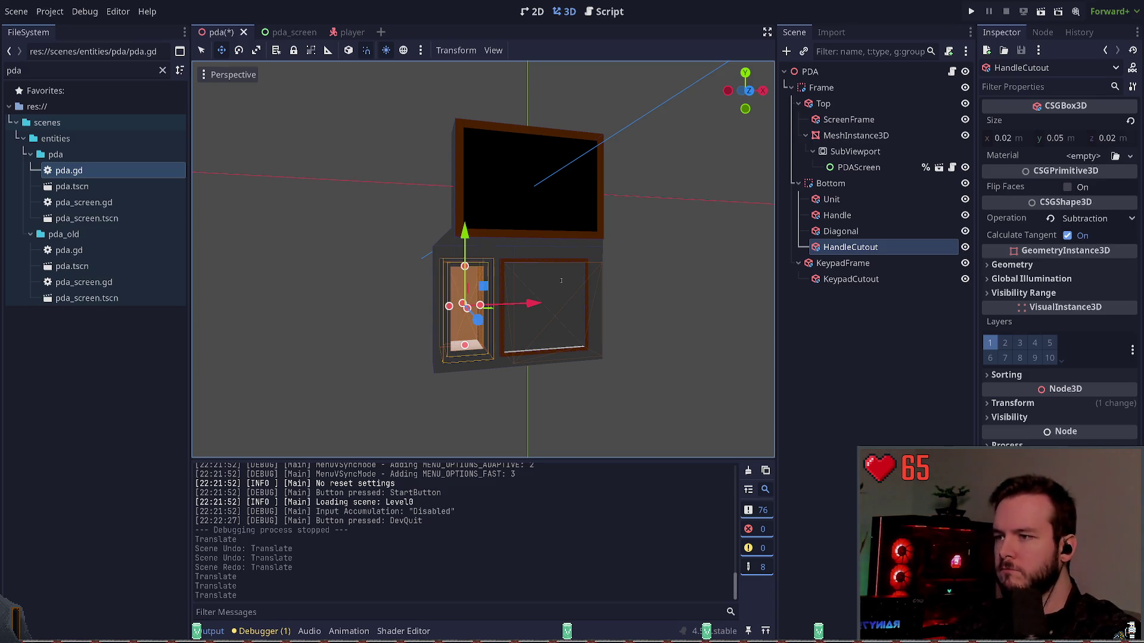
pyautogui.hotkey('ctrl', 's')
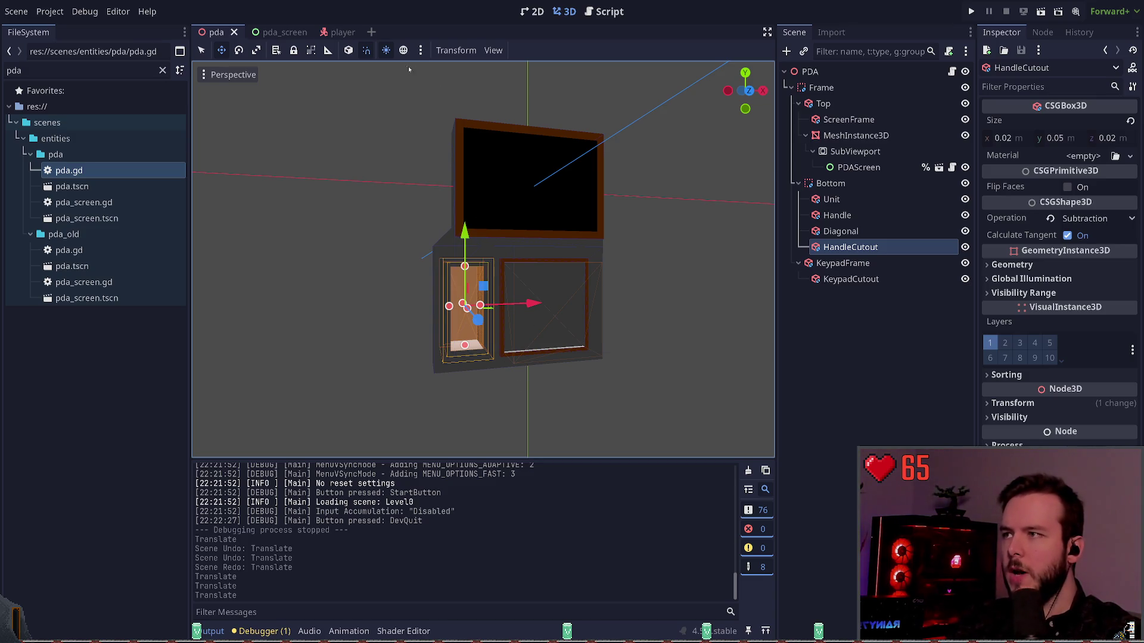
pyautogui.click(403, 50)
pyautogui.moveTo(465, 240); pyautogui.dragTo(465, 232)
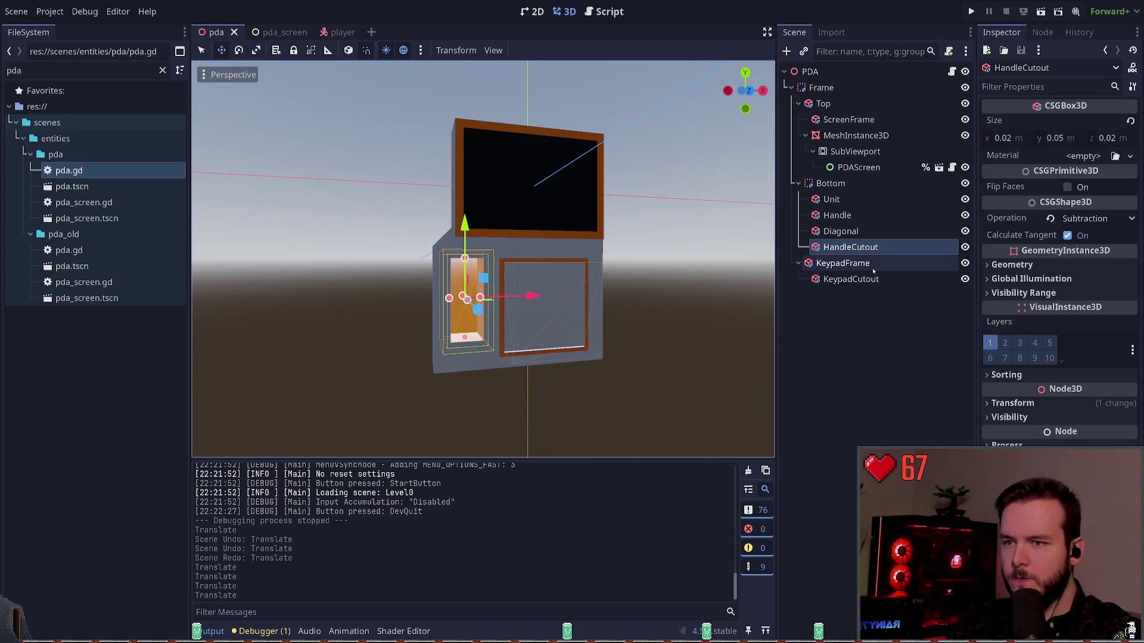
# Step: Inspect the Unit, Handle and Bottom nodes in the tree, ending on the Diagonal brace
pyautogui.click(834, 199)
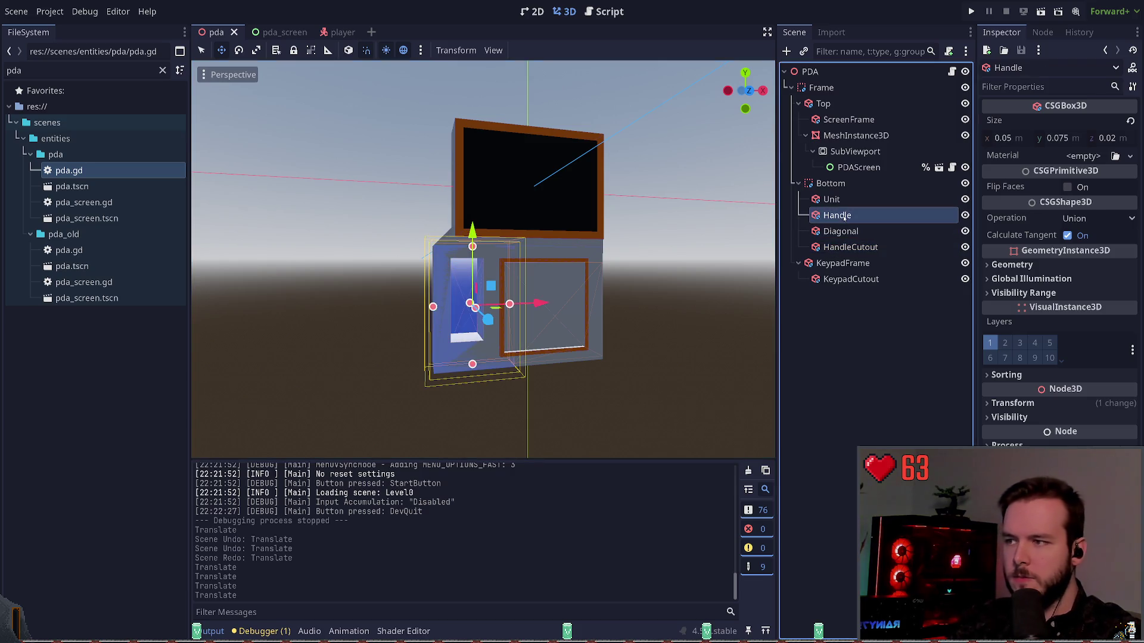
pyautogui.click(843, 232)
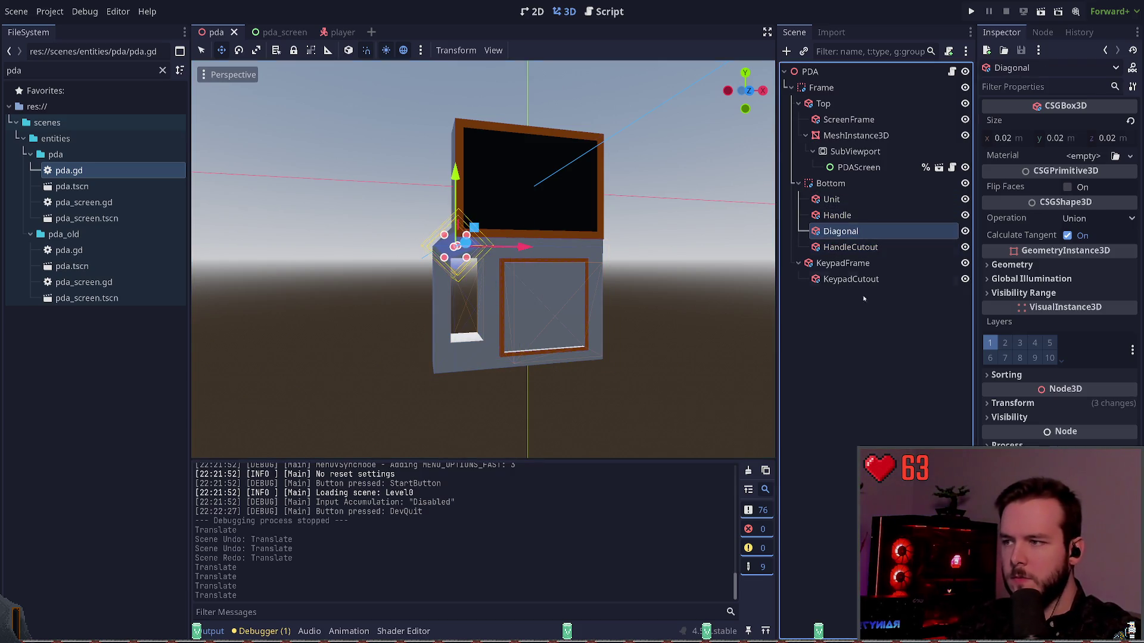
pyautogui.click(830, 183)
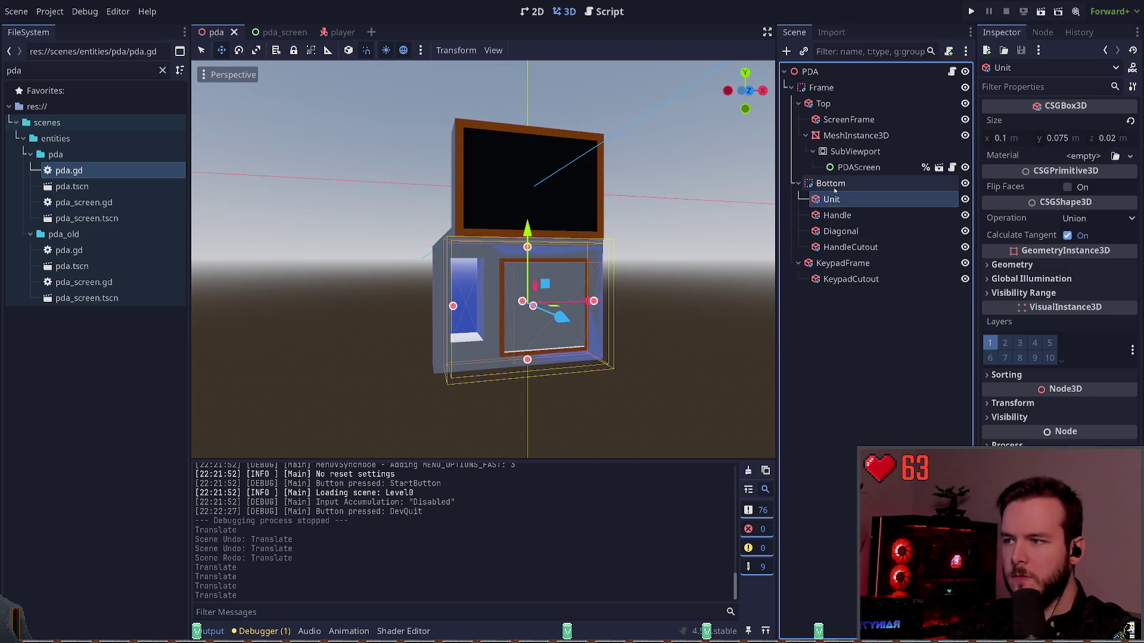
pyautogui.keyDown('ctrl'); pyautogui.click(831, 183); pyautogui.keyUp('ctrl')
pyautogui.press('Down')
pyautogui.press('Down')
pyautogui.press('Down')
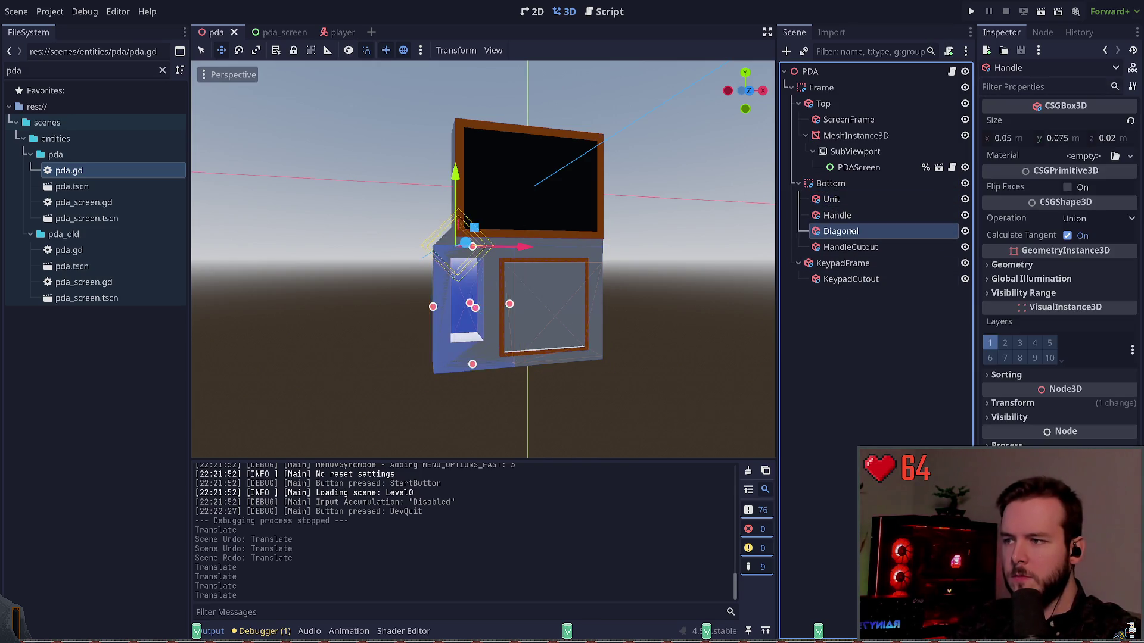
pyautogui.press('Up')
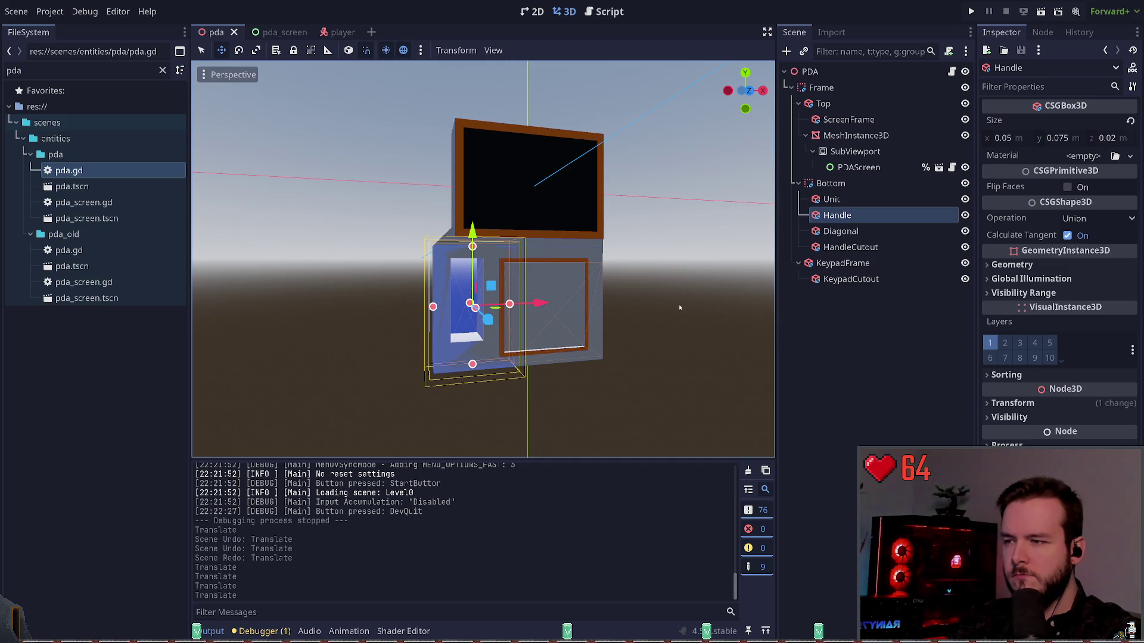
pyautogui.click(840, 199)
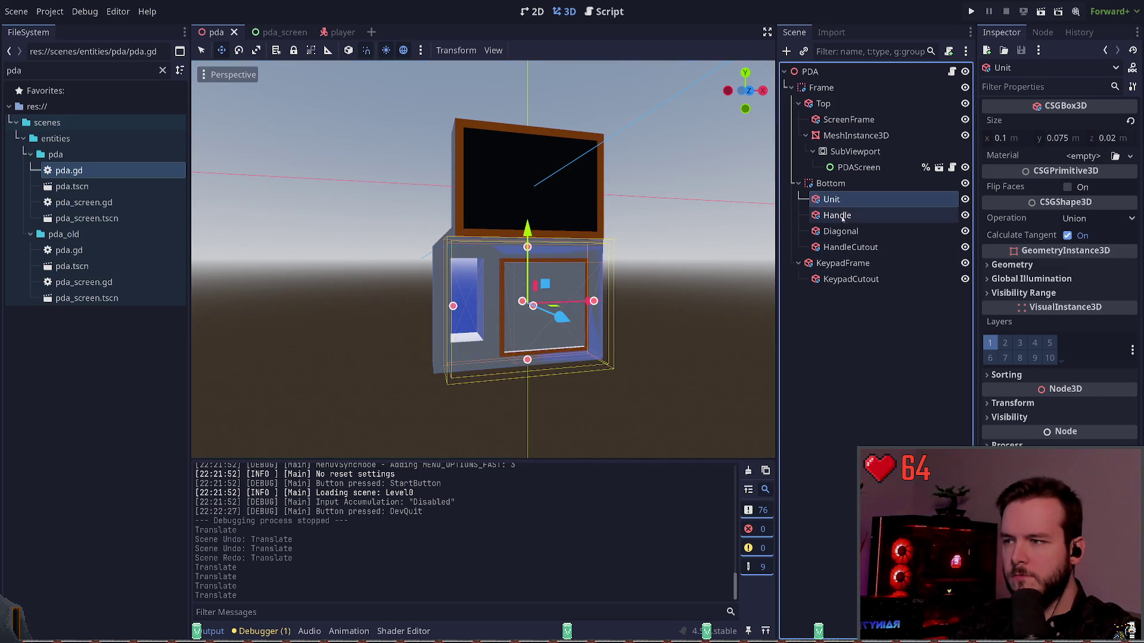
pyautogui.click(842, 217)
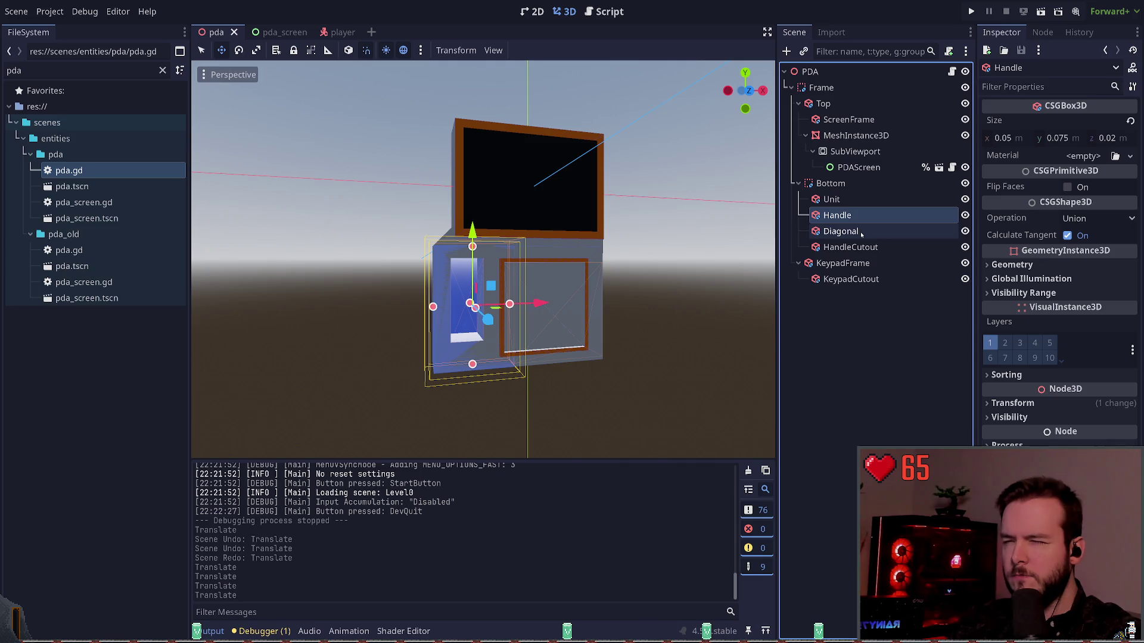
pyautogui.click(854, 231)
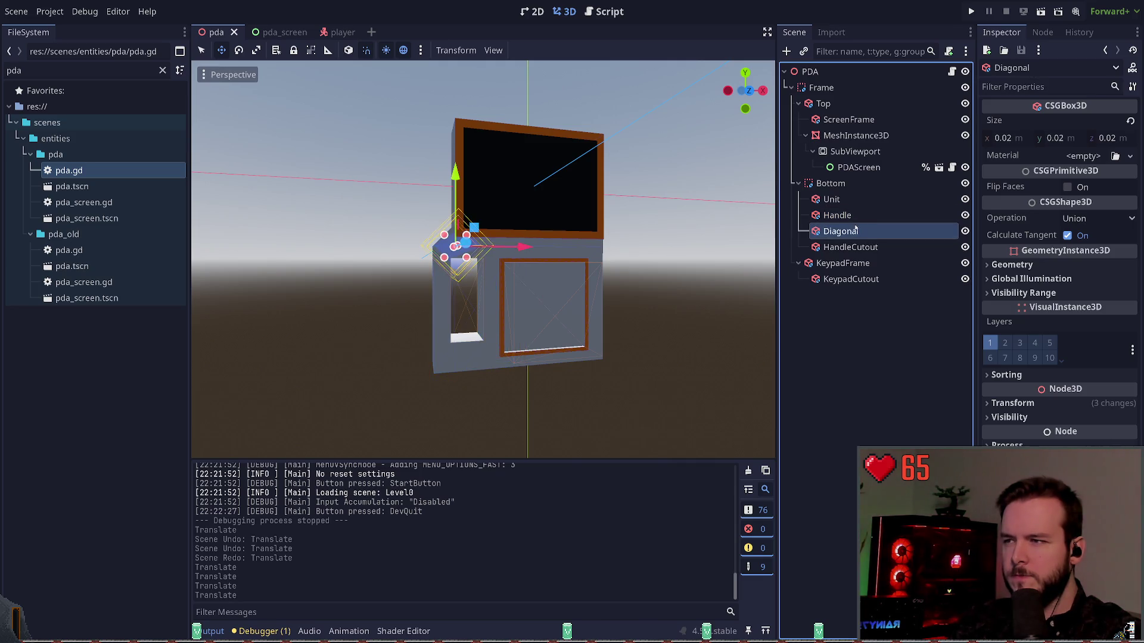
# Step: Duplicate Diagonal as Diagonal2, rotate it 75 degrees and move it to the lower-left corner
pyautogui.hotkey('ctrl', 'd')
pyautogui.press('e')
pyautogui.moveTo(460, 262); pyautogui.dragTo(393, 275)
pyautogui.hotkey('ctrl', 's')
pyautogui.press('w')
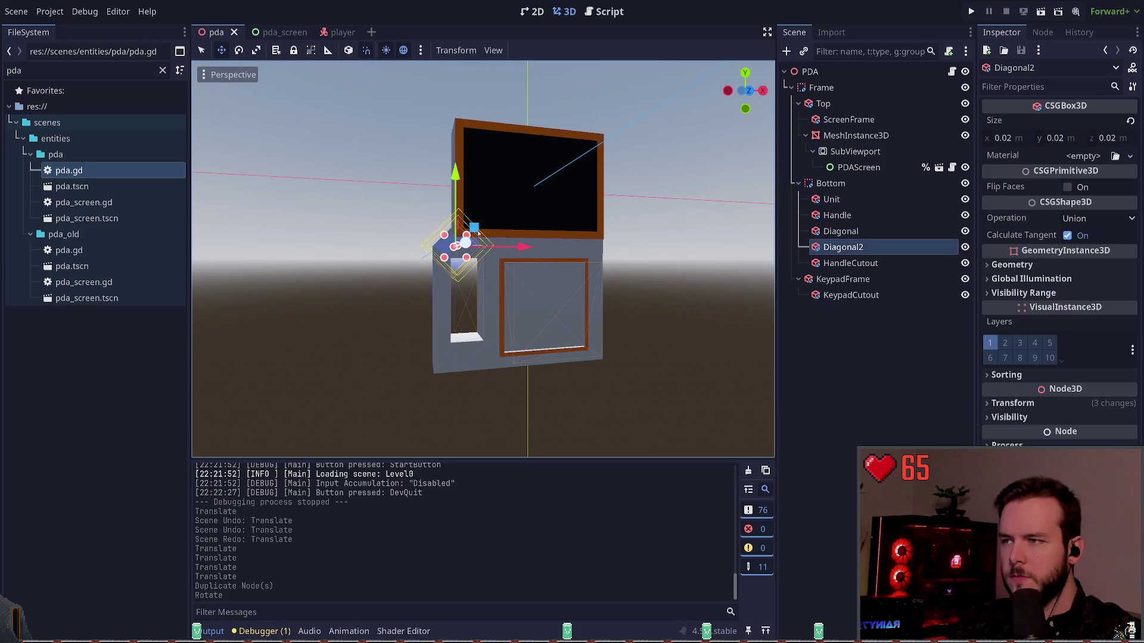
pyautogui.moveTo(479, 232)
pyautogui.mouseDown()
pyautogui.moveTo(480, 367)
pyautogui.moveTo(451, 355)
pyautogui.moveTo(460, 338)
pyautogui.mouseUp()
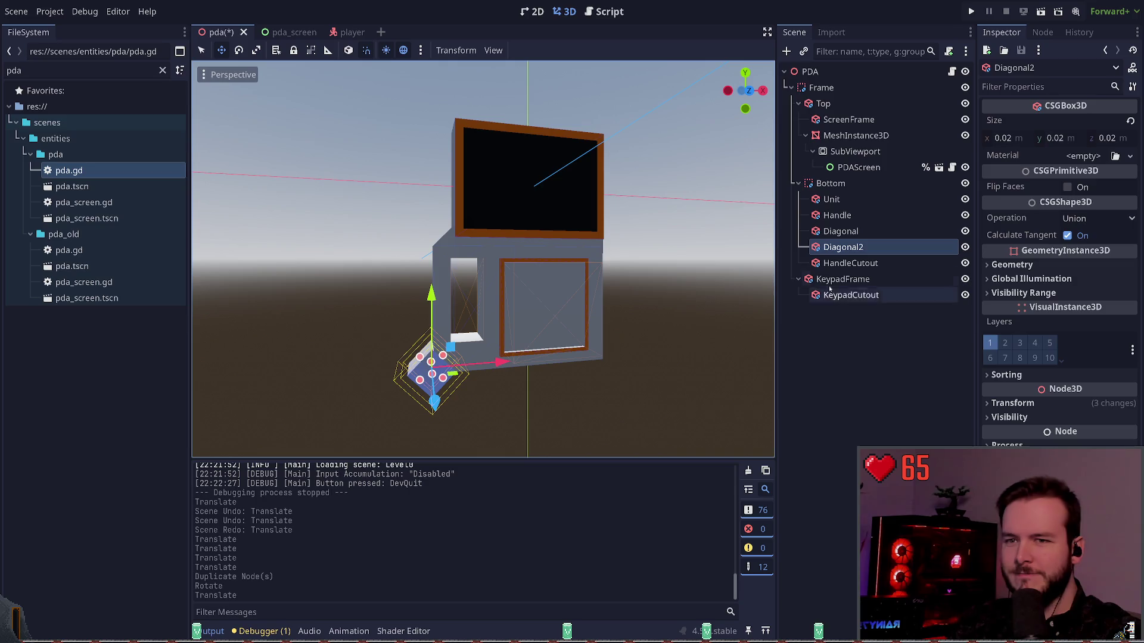
# Step: Set Diagonal2's CSG operation to Subtraction, save, and run the game
pyautogui.click(1098, 218)
pyautogui.click(1072, 267)
pyautogui.click(778, 347)
pyautogui.hotkey('ctrl', 's')
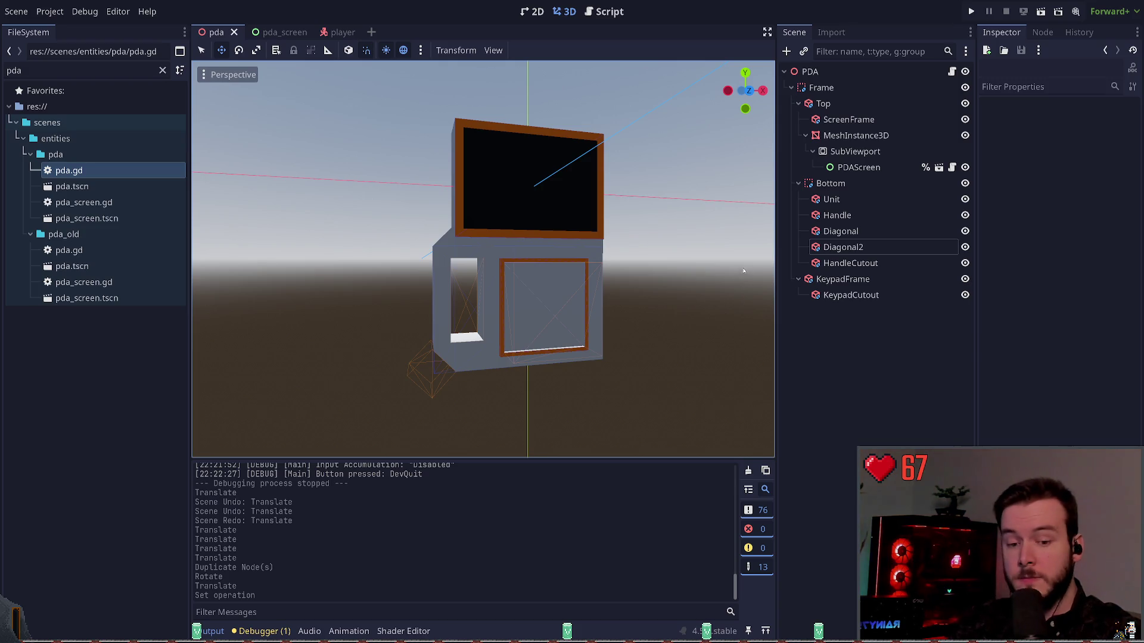
pyautogui.click(970, 13)
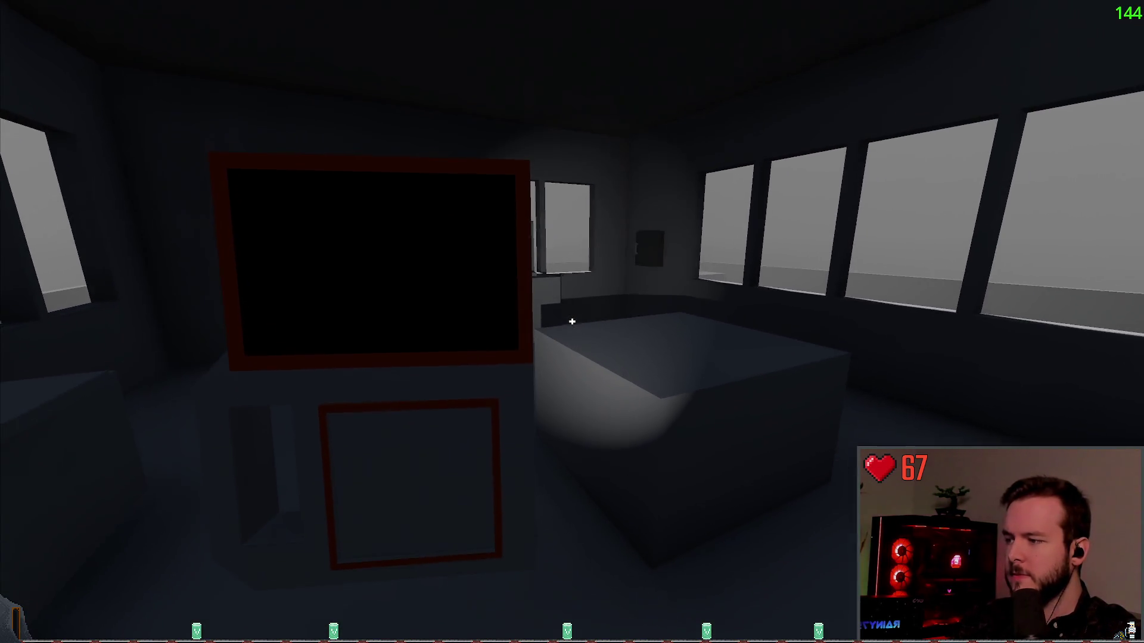
pyautogui.press('d')
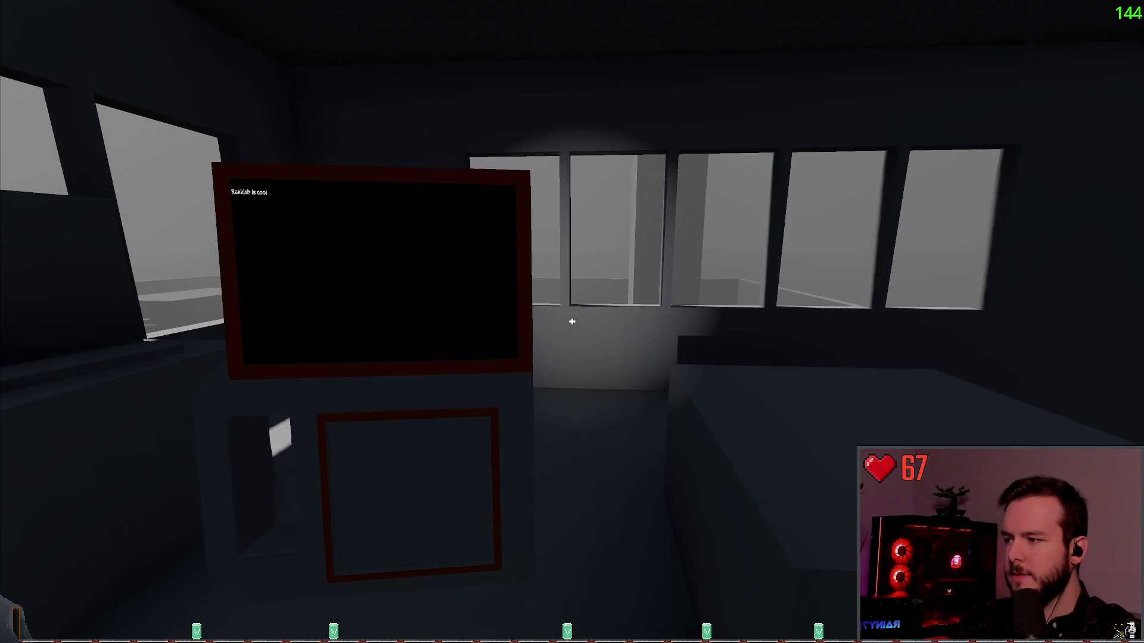
pyautogui.press('Escape')
pyautogui.click(60, 374)
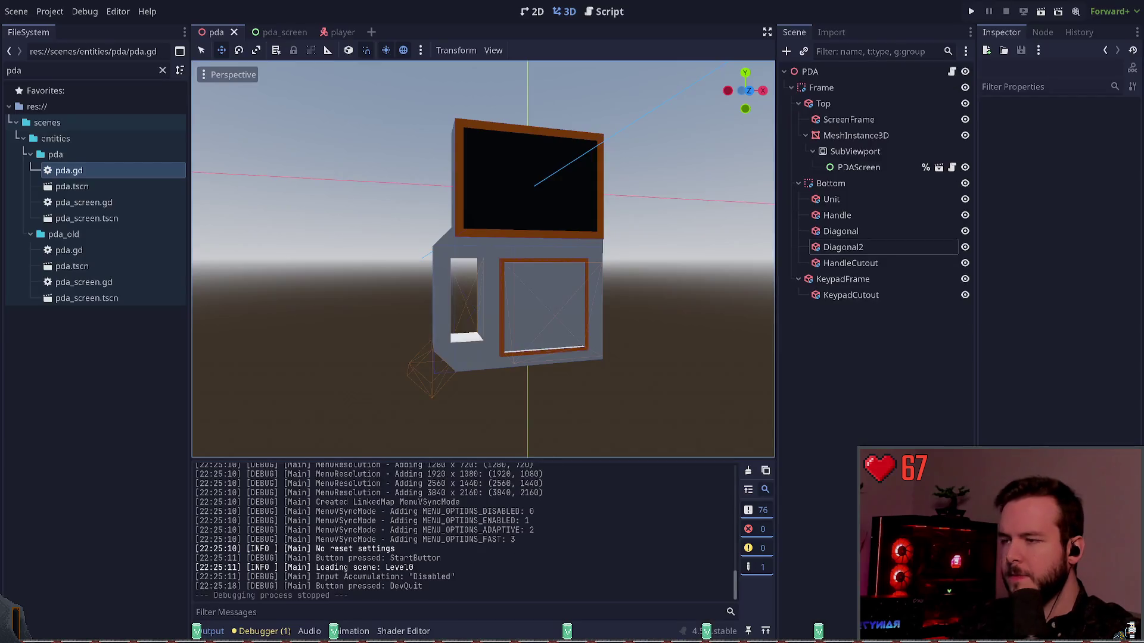
# Step: Move KeypadFrame up along Y and slightly left, save, and run the game
pyautogui.click(551, 262)
pyautogui.moveTo(539, 229); pyautogui.dragTo(565, 240)
pyautogui.moveTo(603, 294); pyautogui.dragTo(594, 295)
pyautogui.hotkey('ctrl', 's')
pyautogui.click(858, 357)
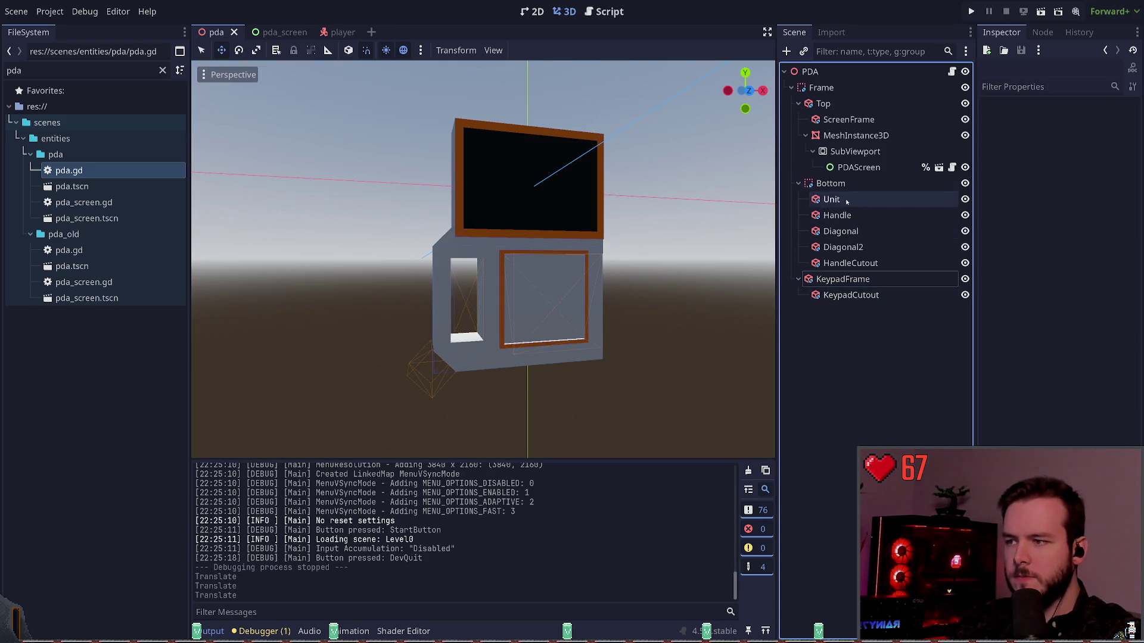
pyautogui.click(971, 11)
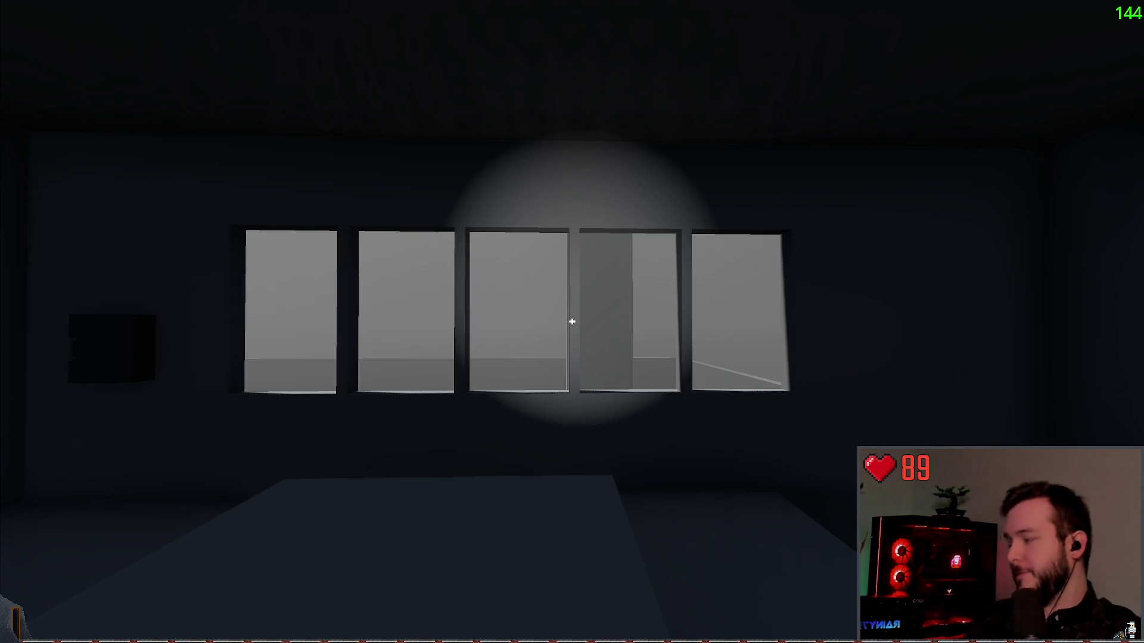
# Step: Walk around the monitor room, then quit via the pause menu's Dev Quit
pyautogui.press('s')
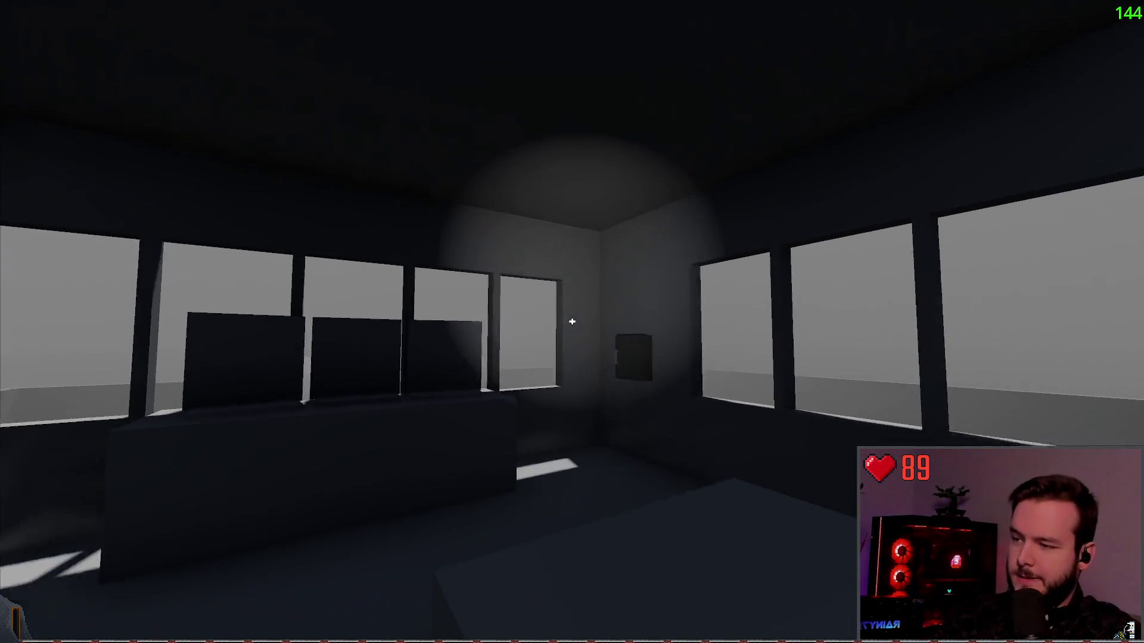
pyautogui.press('w')
pyautogui.press('w')
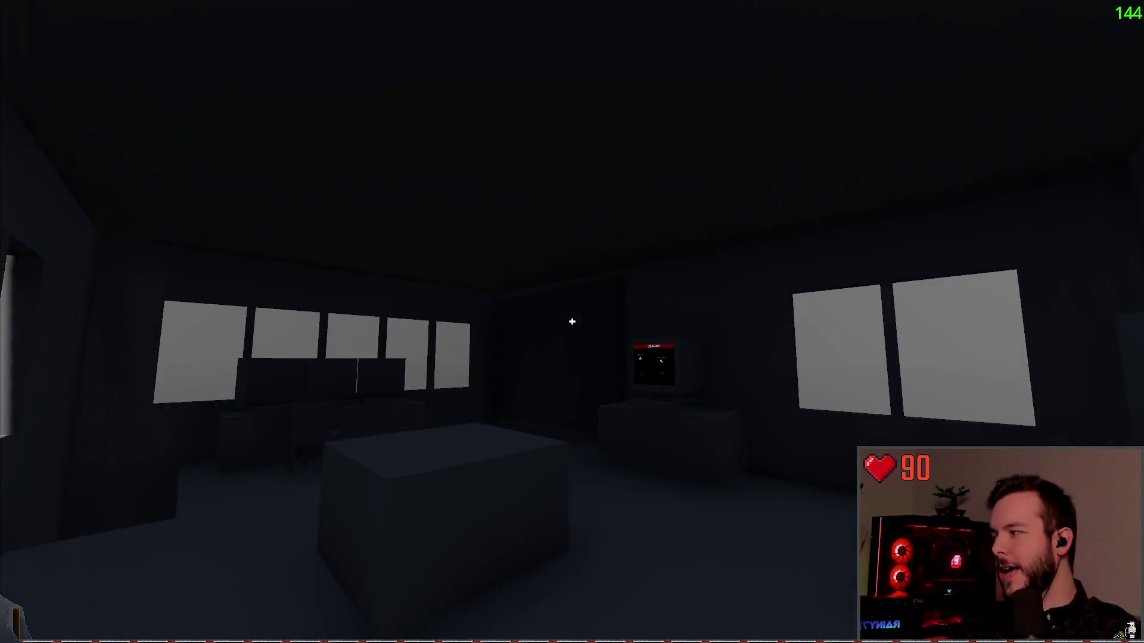
pyautogui.press('w')
pyautogui.press('w')
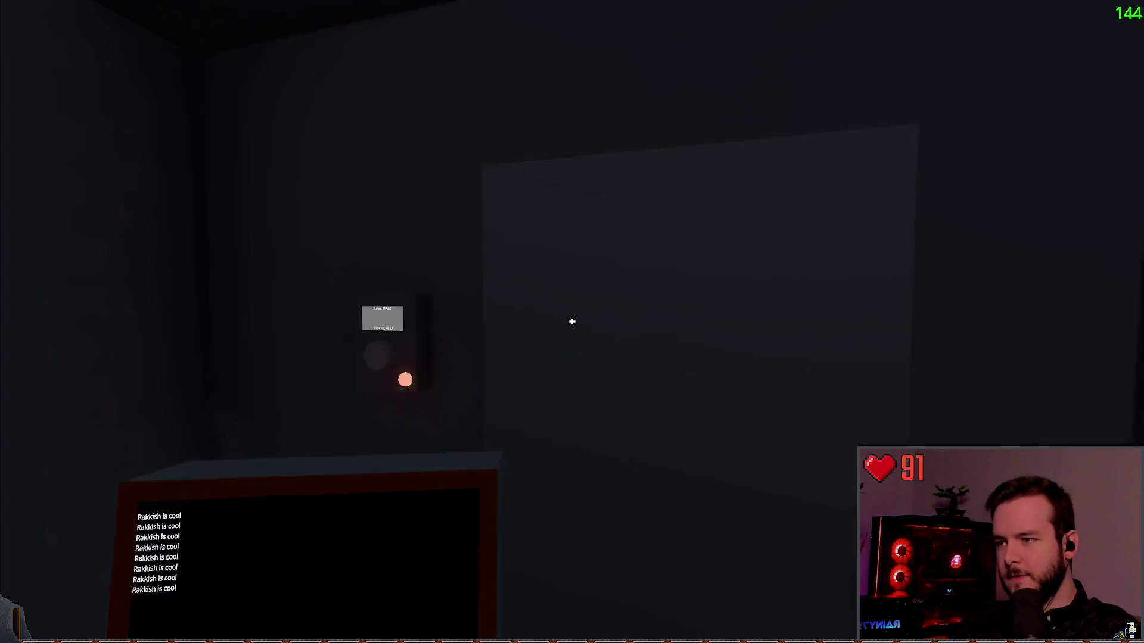
pyautogui.press('Escape')
pyautogui.click(58, 374)
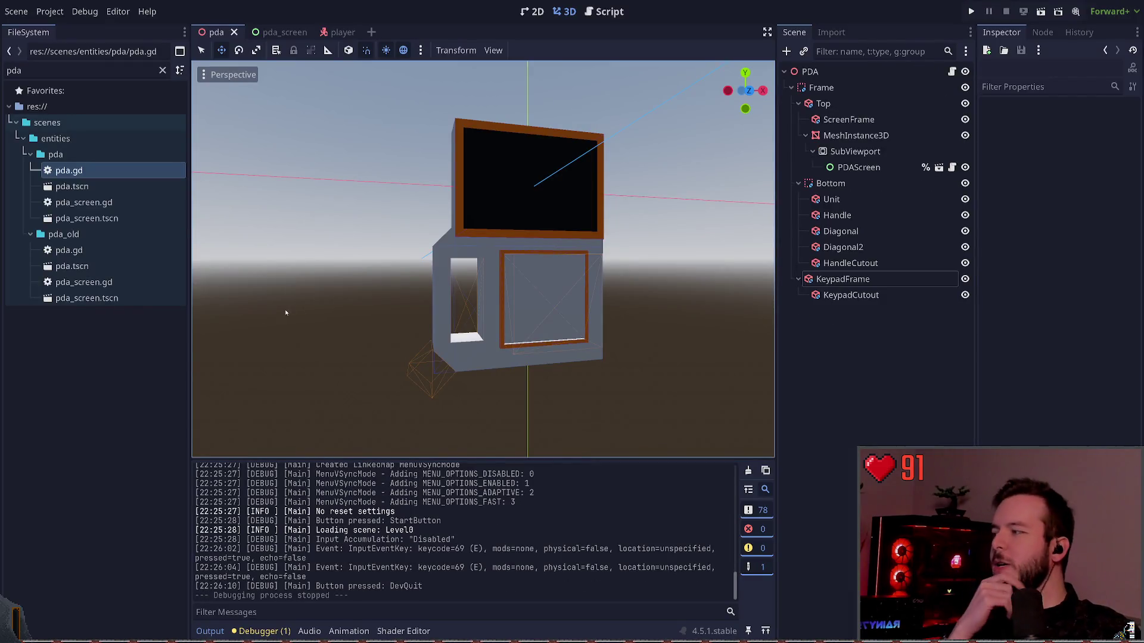
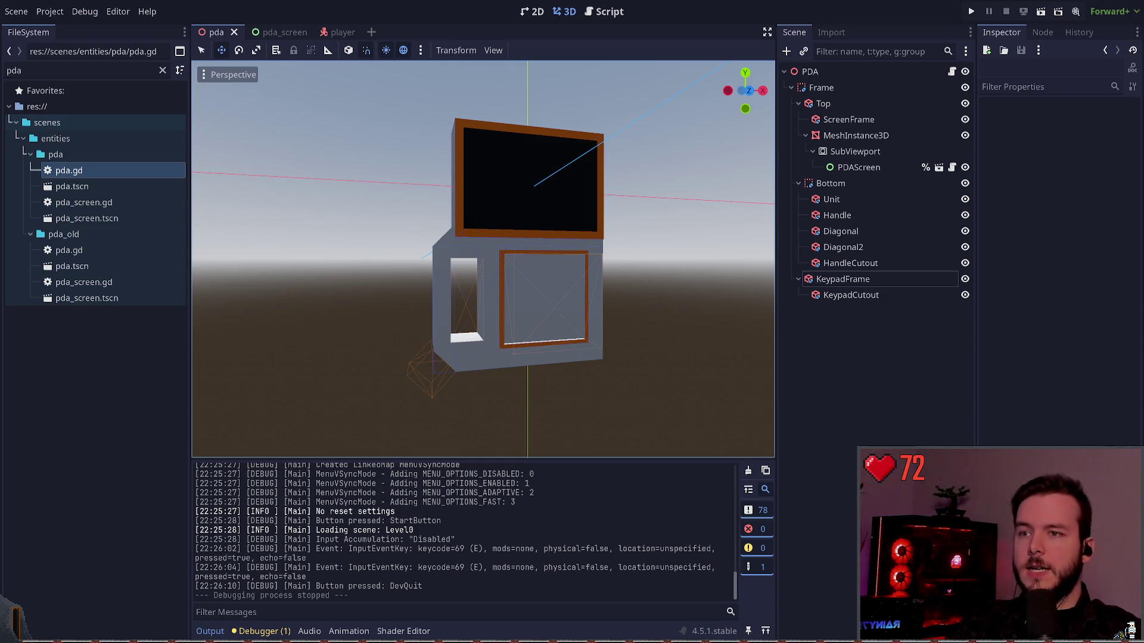
# Step: Switch to the Weather Station Storyboard.excalidraw sketch in Obsidian
pyautogui.hotkey('alt', 'Tab')
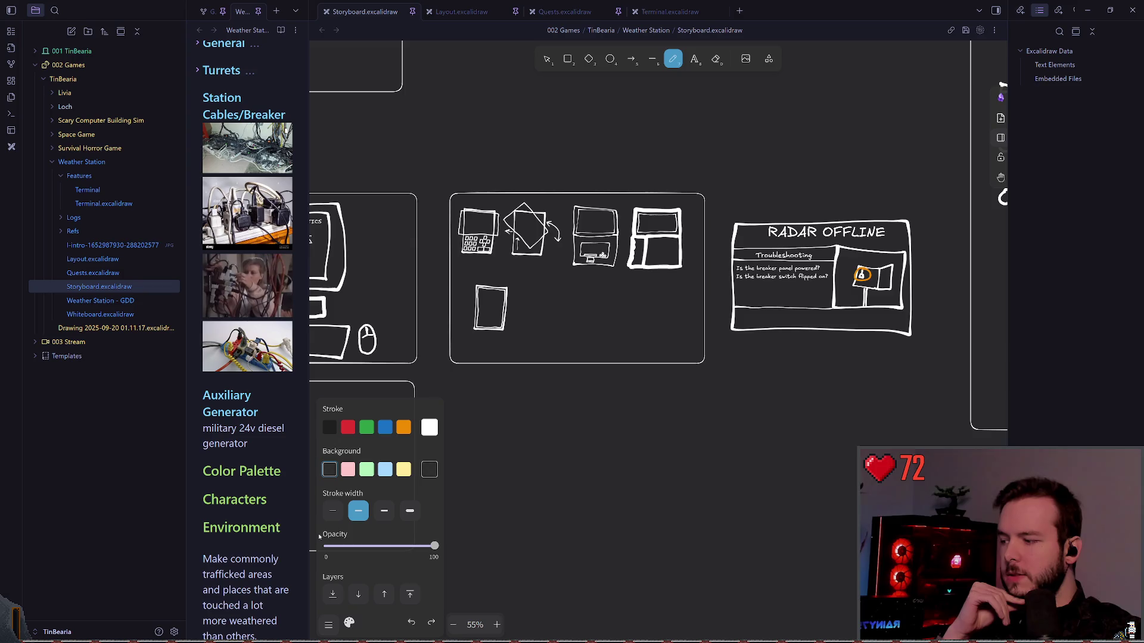
pyautogui.click(476, 218)
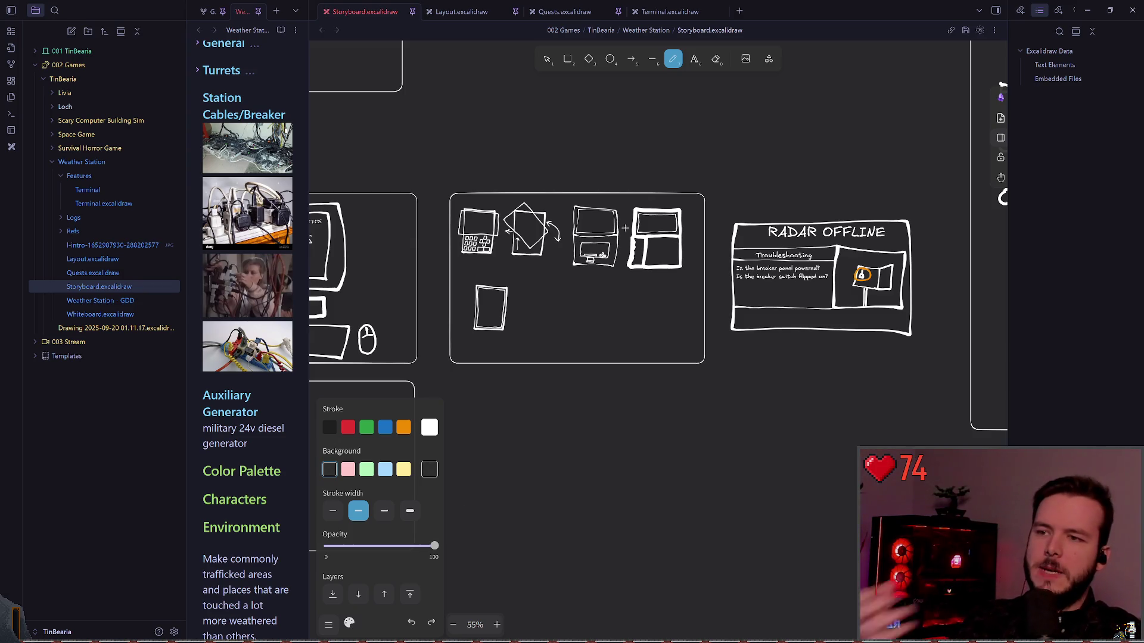
pyautogui.moveTo(476, 219); pyautogui.dragTo(685, 246)
pyautogui.keyDown('ctrl'); pyautogui.scroll(-5, 685, 246); pyautogui.keyUp('ctrl')
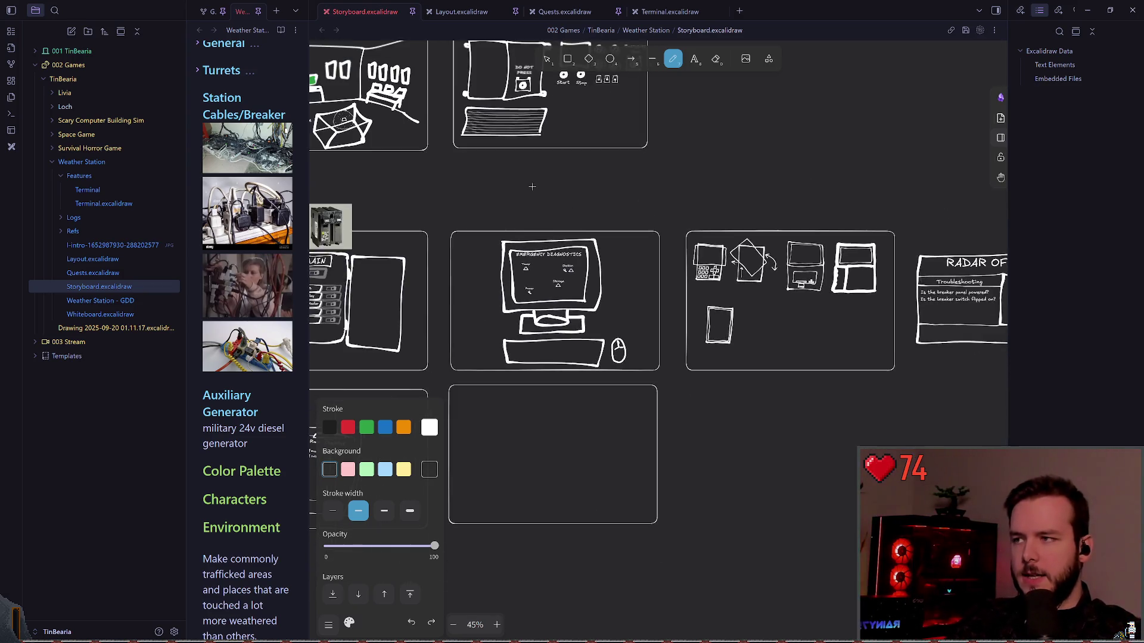
pyautogui.scroll(5, 608, 159)
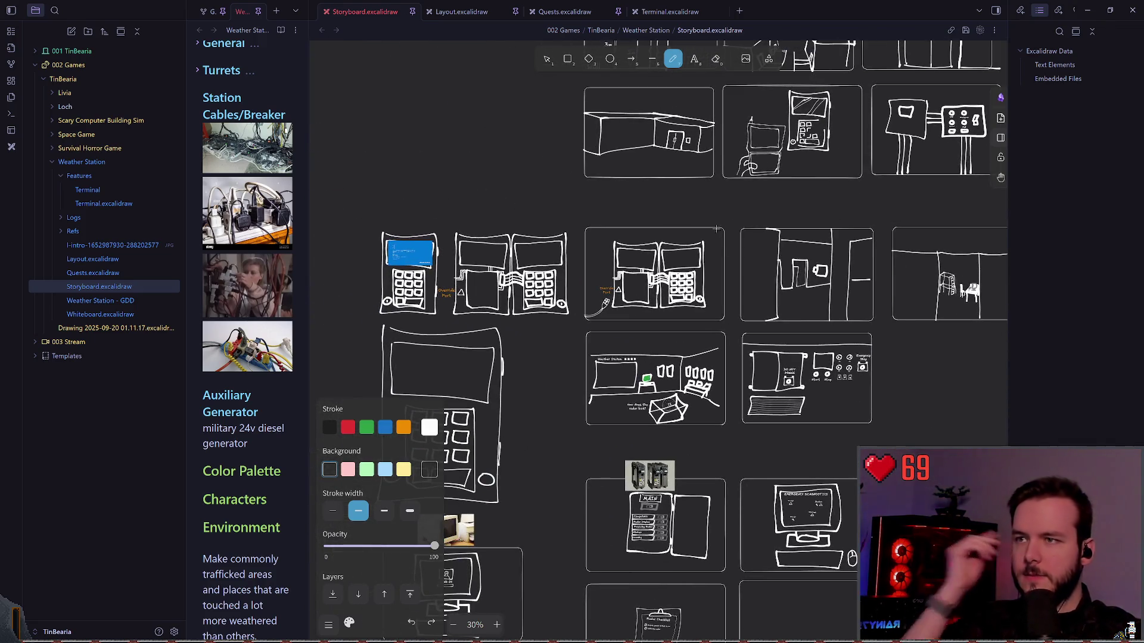
pyautogui.hscroll(5, 696, 278)
pyautogui.scroll(4, 595, 286)
pyautogui.keyDown('ctrl'); pyautogui.scroll(2, 563, 294); pyautogui.keyUp('ctrl')
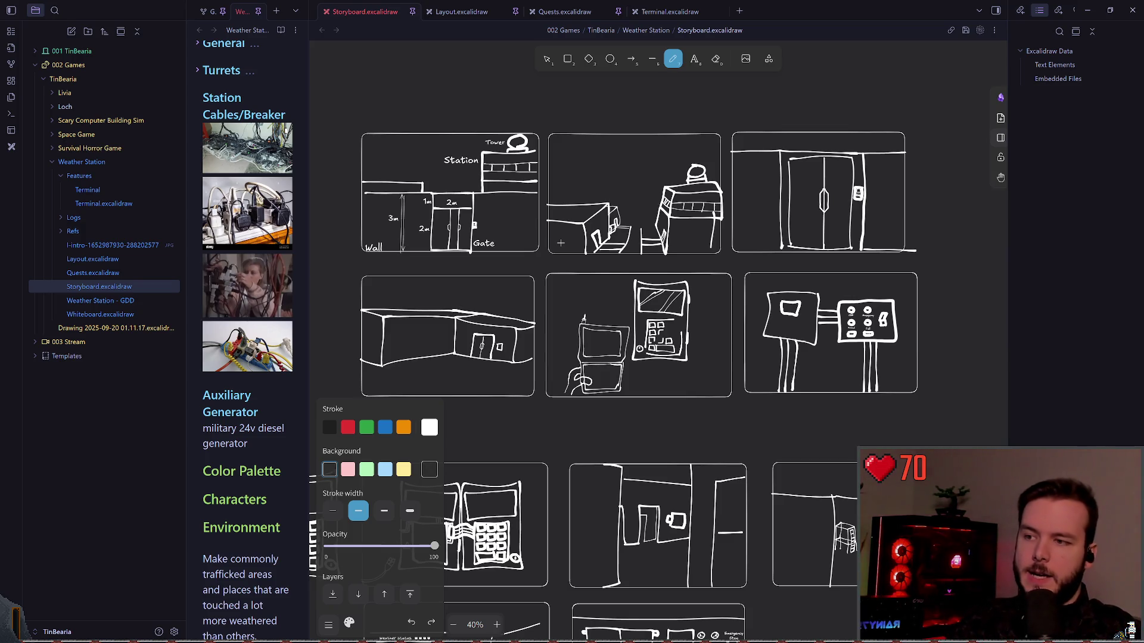
pyautogui.scroll(5, 635, 267)
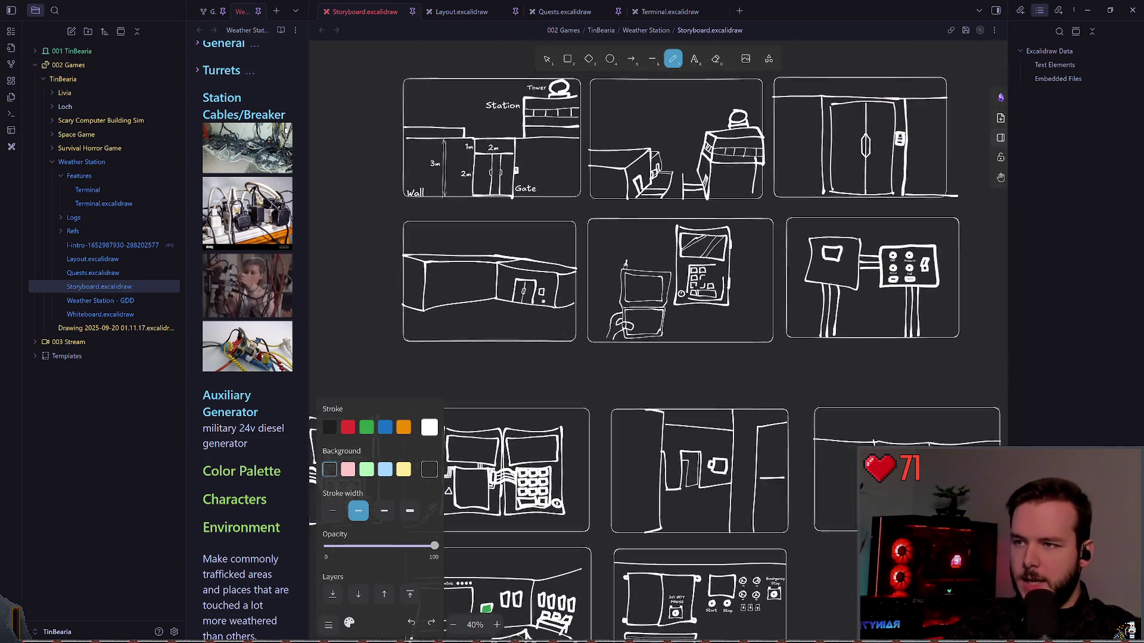
pyautogui.scroll(3, 635, 267)
pyautogui.moveTo(566, 183)
pyautogui.mouseDown()
pyautogui.moveTo(539, 207)
pyautogui.moveTo(478, 183)
pyautogui.moveTo(521, 235)
pyautogui.moveTo(539, 192)
pyautogui.moveTo(685, 225)
pyautogui.moveTo(695, 281)
pyautogui.mouseUp()
pyautogui.hotkey('ctrl', 'z')
pyautogui.hotkey('ctrl', 'z')
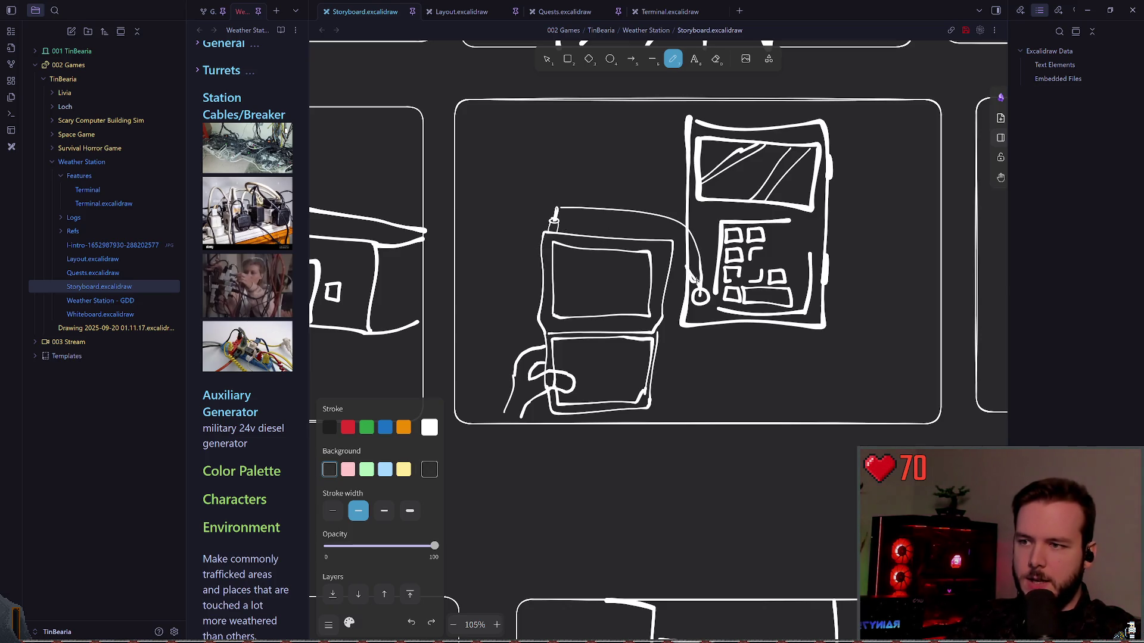
pyautogui.hotkey('ctrl', 'z')
pyautogui.scroll(-10, 670, 349)
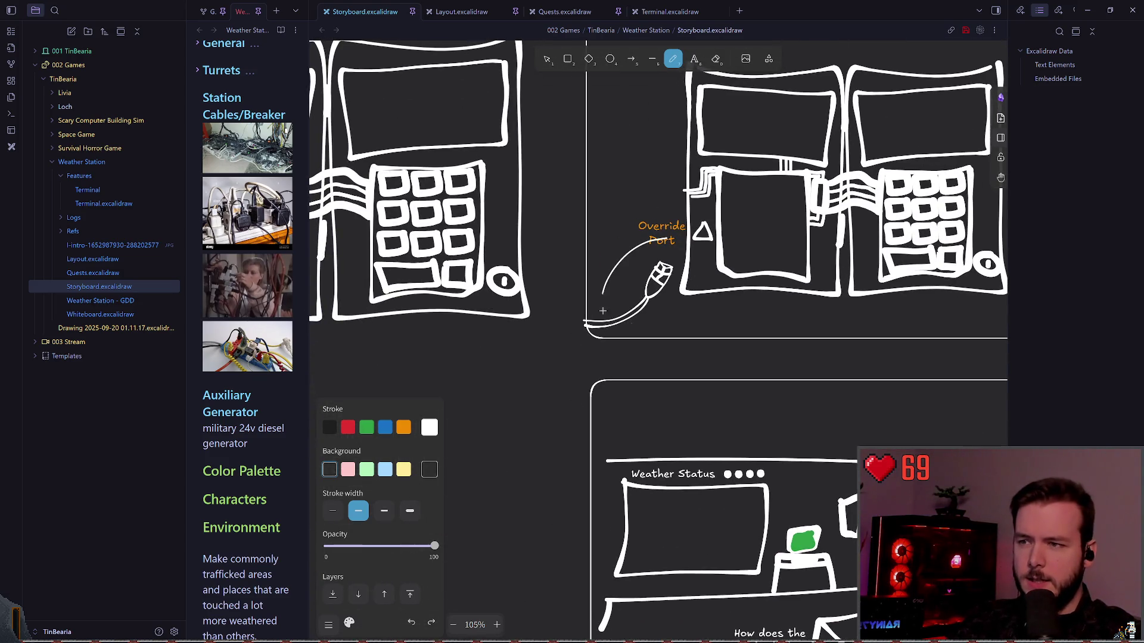
pyautogui.hscroll(-3, 748, 296)
pyautogui.scroll(-3, 748, 296)
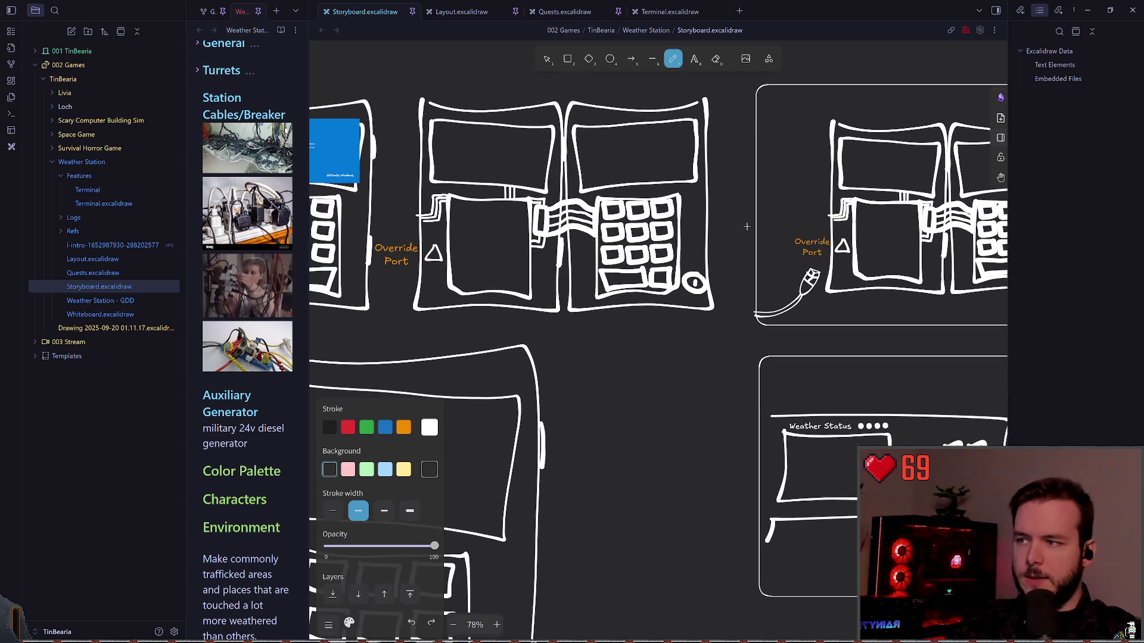
pyautogui.scroll(-5, 746, 226)
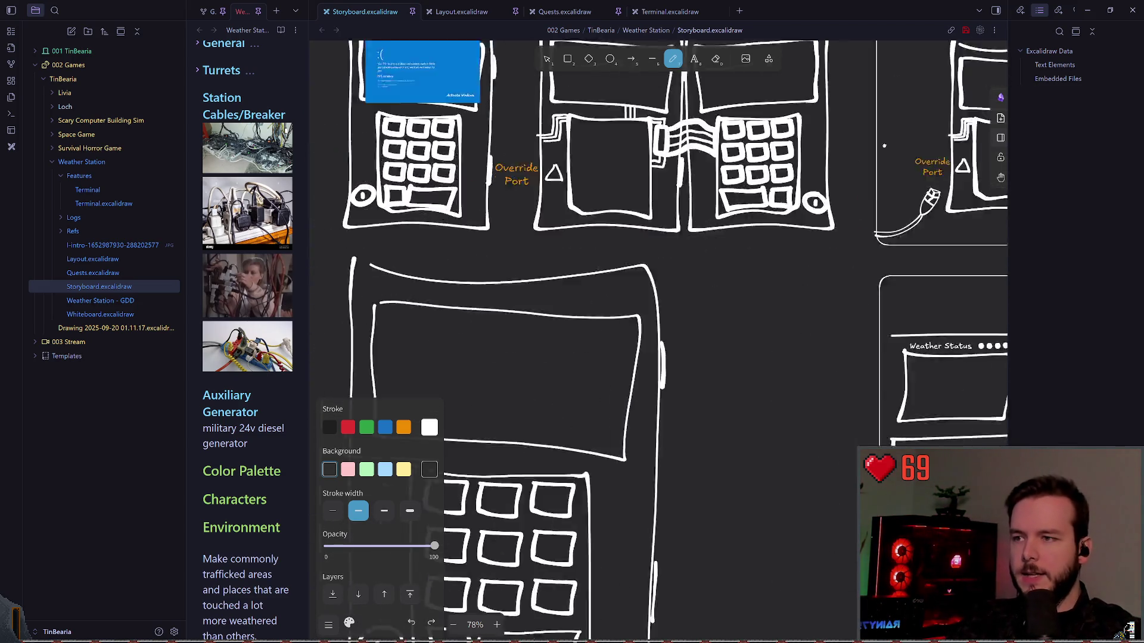
pyautogui.scroll(-2, 821, 234)
pyautogui.hscroll(5, 820, 235)
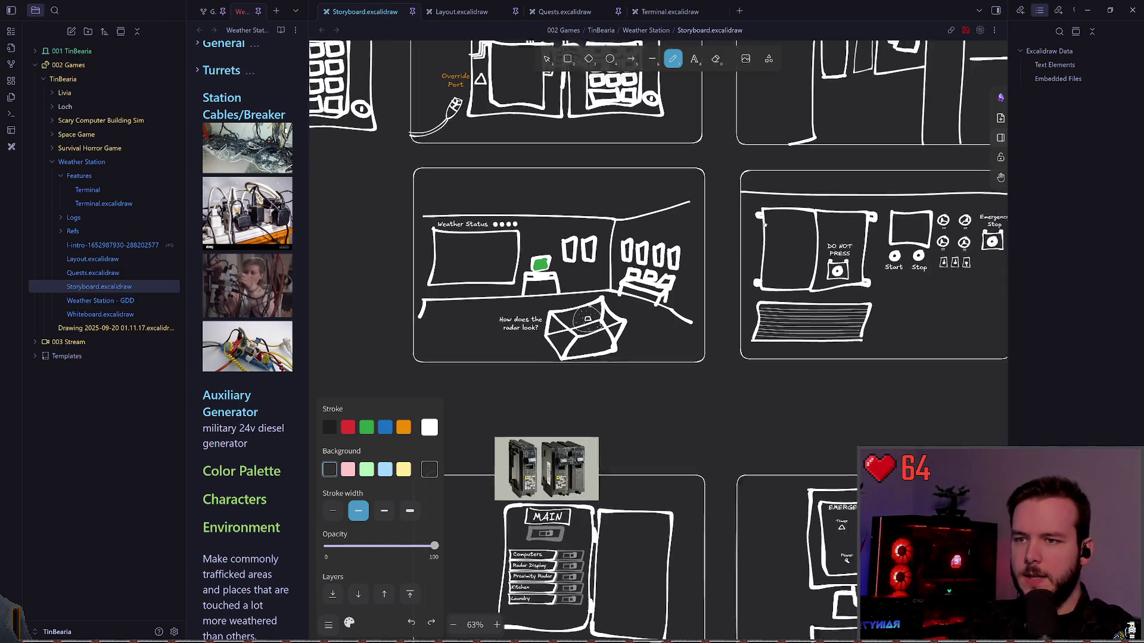
pyautogui.scroll(-3, 668, 291)
pyautogui.scroll(-3, 669, 291)
pyautogui.scroll(-5, 758, 179)
pyautogui.hscroll(-3, 758, 179)
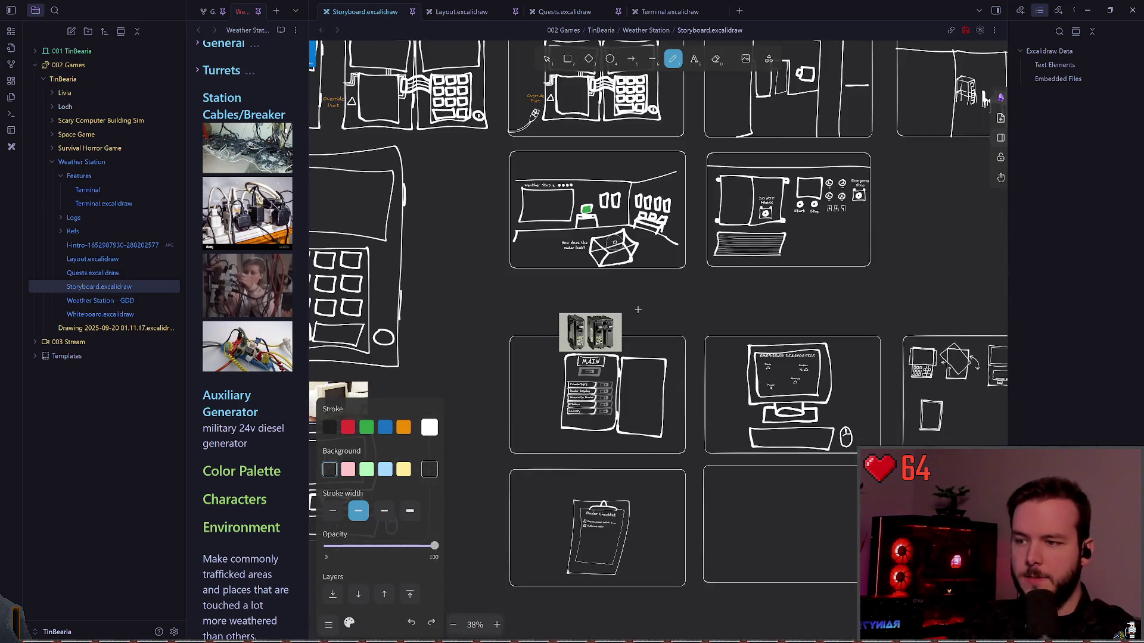
pyautogui.hscroll(5, 831, 157)
pyautogui.scroll(2, 755, 264)
pyautogui.hscroll(4, 755, 263)
pyautogui.scroll(5, 536, 235)
pyautogui.scroll(1, 596, 187)
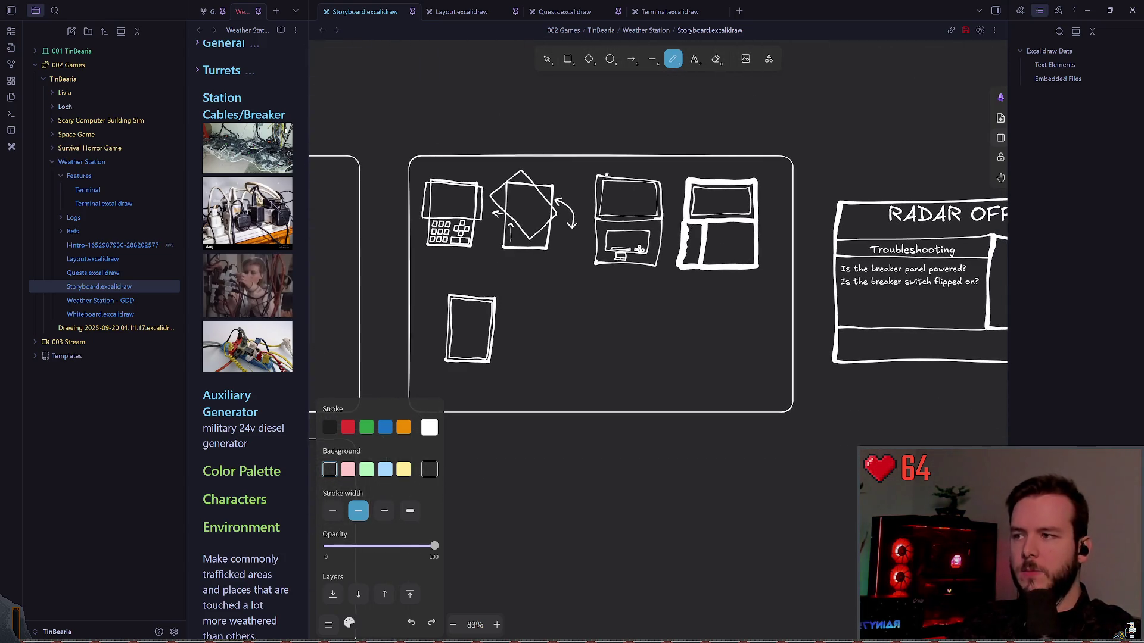
pyautogui.hscroll(1, 704, 167)
pyautogui.scroll(-1, 704, 167)
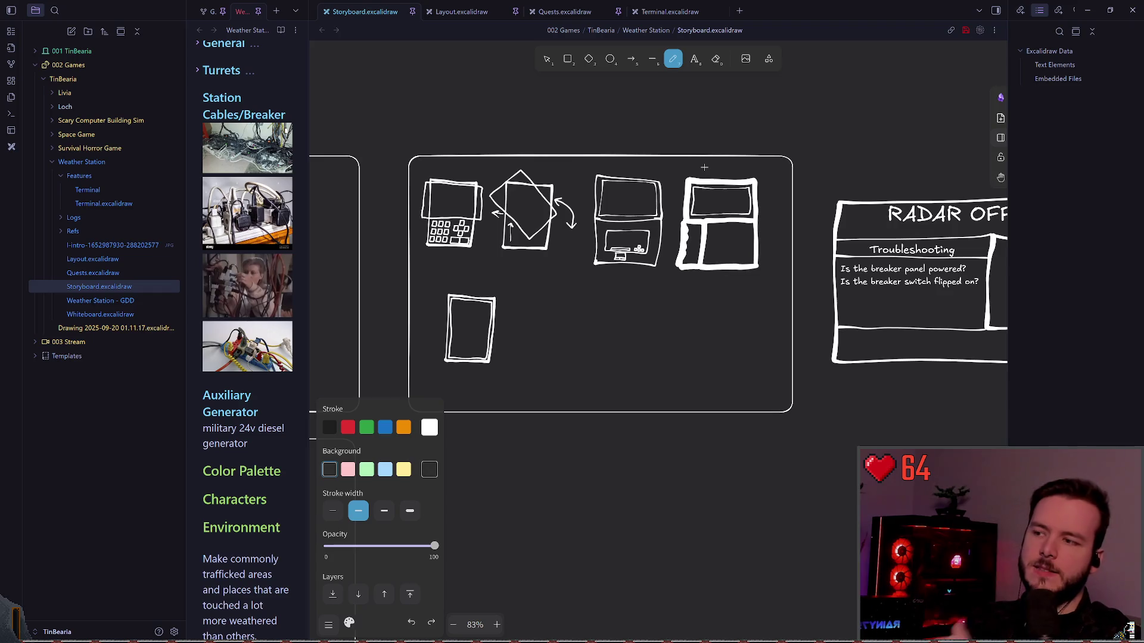
pyautogui.hotkey('alt', 'Tab')
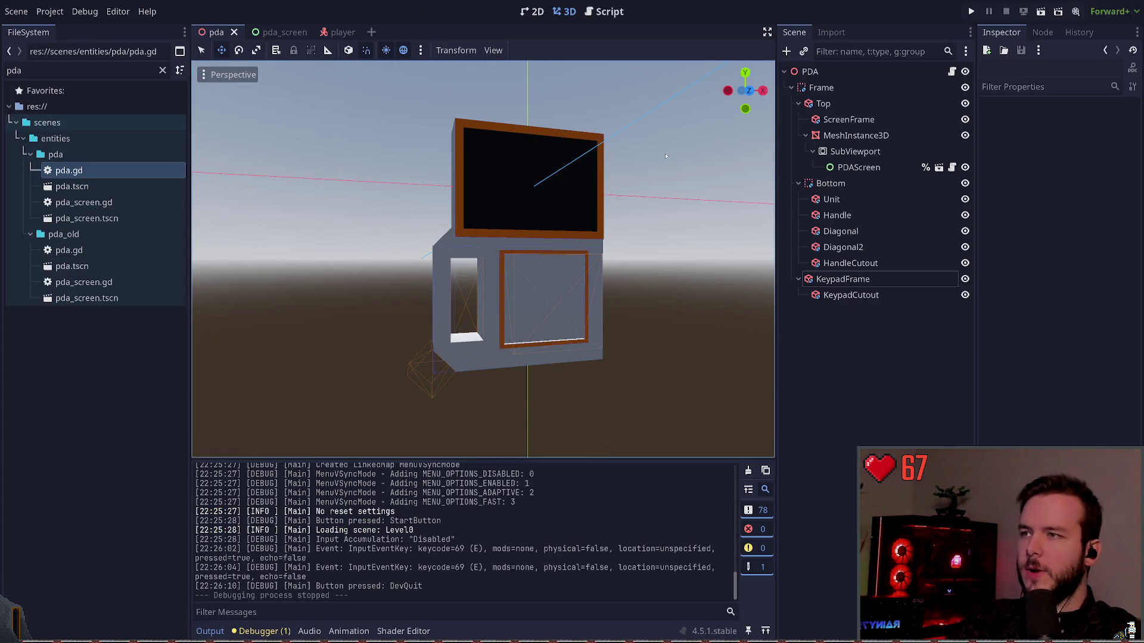
# Step: Save the new pda scene, then open pda_old/pda.tscn and view the old PDA from the front
pyautogui.hotkey('ctrl', 's')
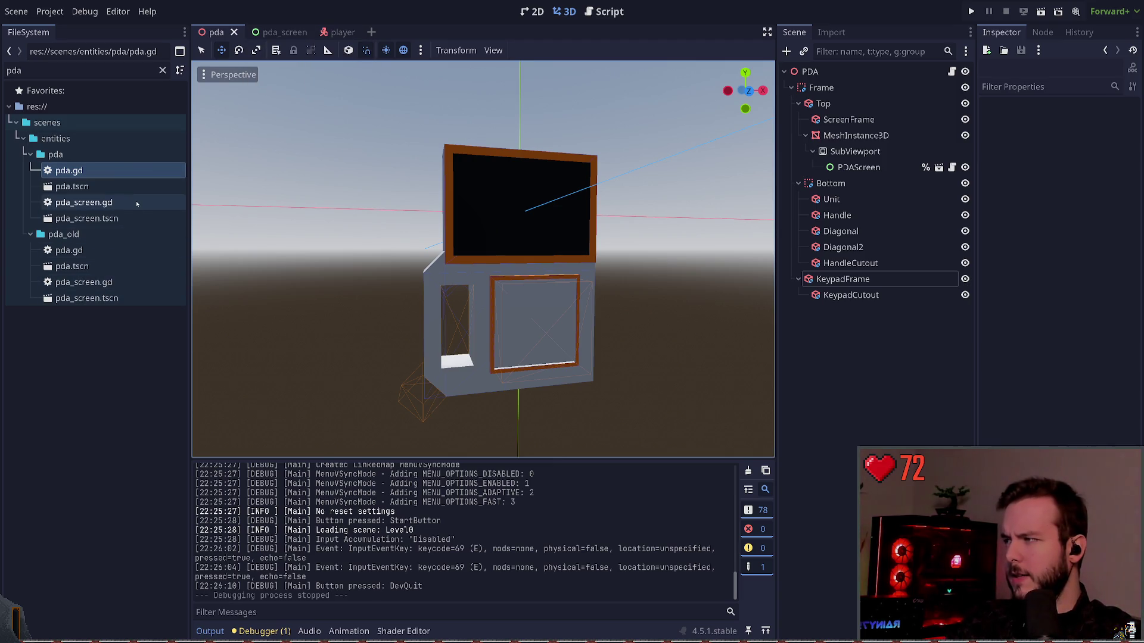
pyautogui.doubleClick(98, 266)
pyautogui.scroll(5, 417, 246)
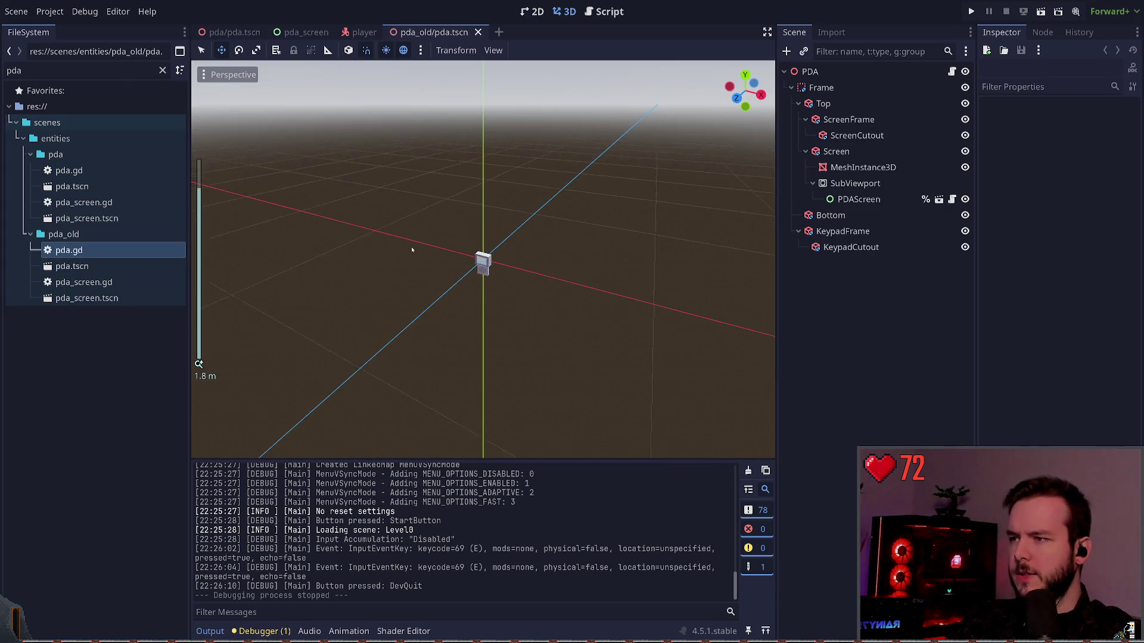
pyautogui.scroll(5, 420, 246)
pyautogui.press('KP_1')
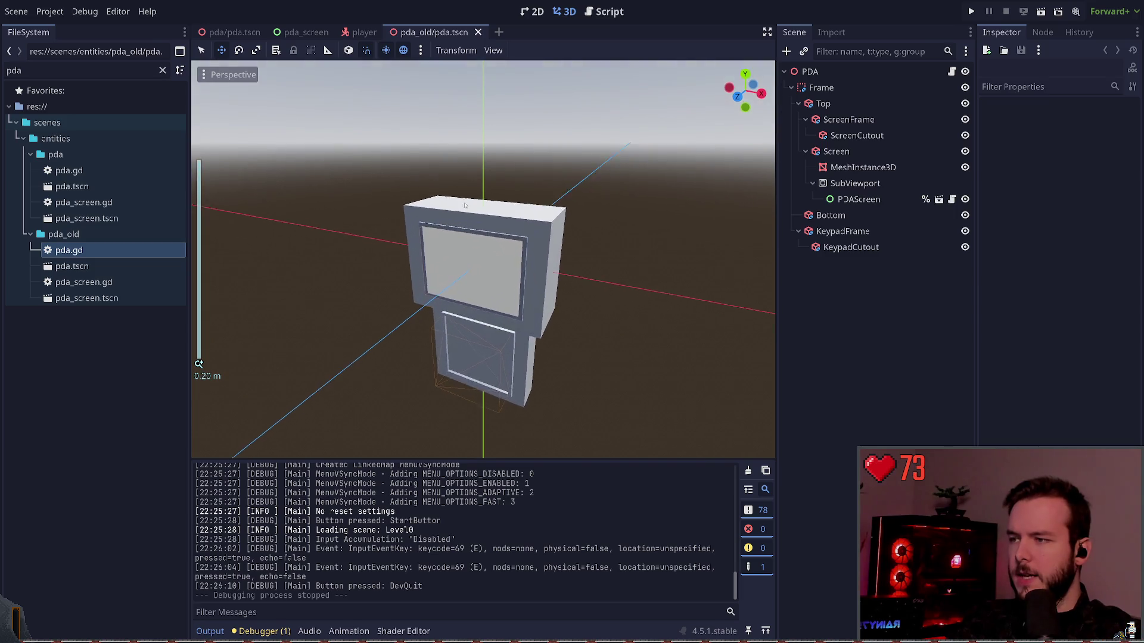
pyautogui.moveTo(479, 179)
pyautogui.mouseDown()
pyautogui.moveTo(495, 154)
pyautogui.moveTo(517, 159)
pyautogui.mouseUp()
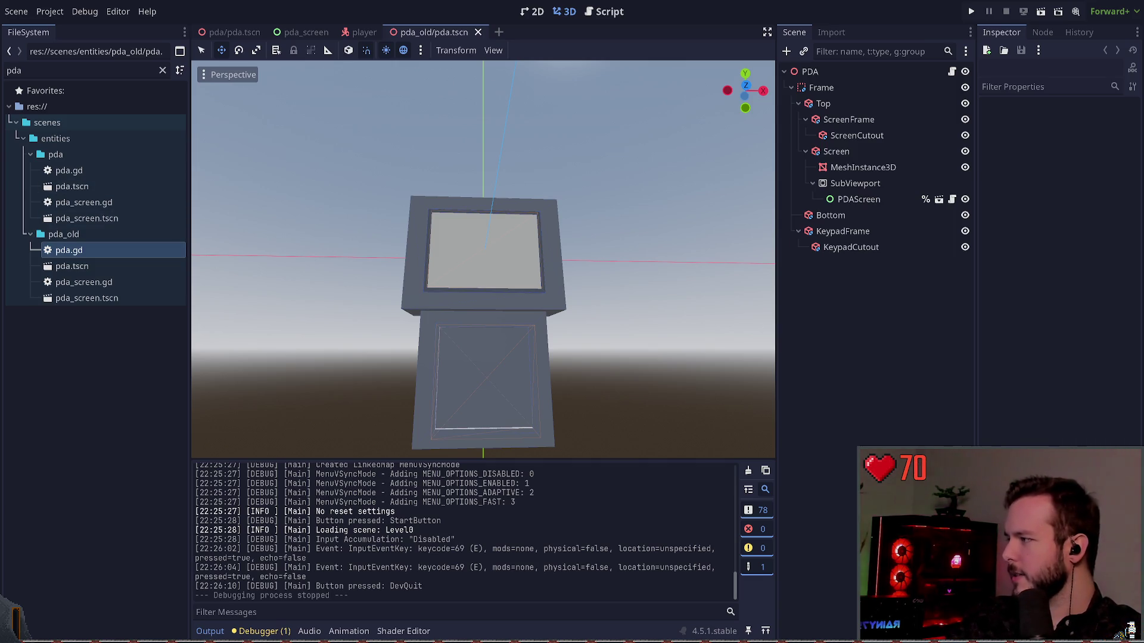
# Step: Save and close pda_old/pda.tscn, going back past pda_screen to the new pda tab
pyautogui.hotkey('ctrl', 's')
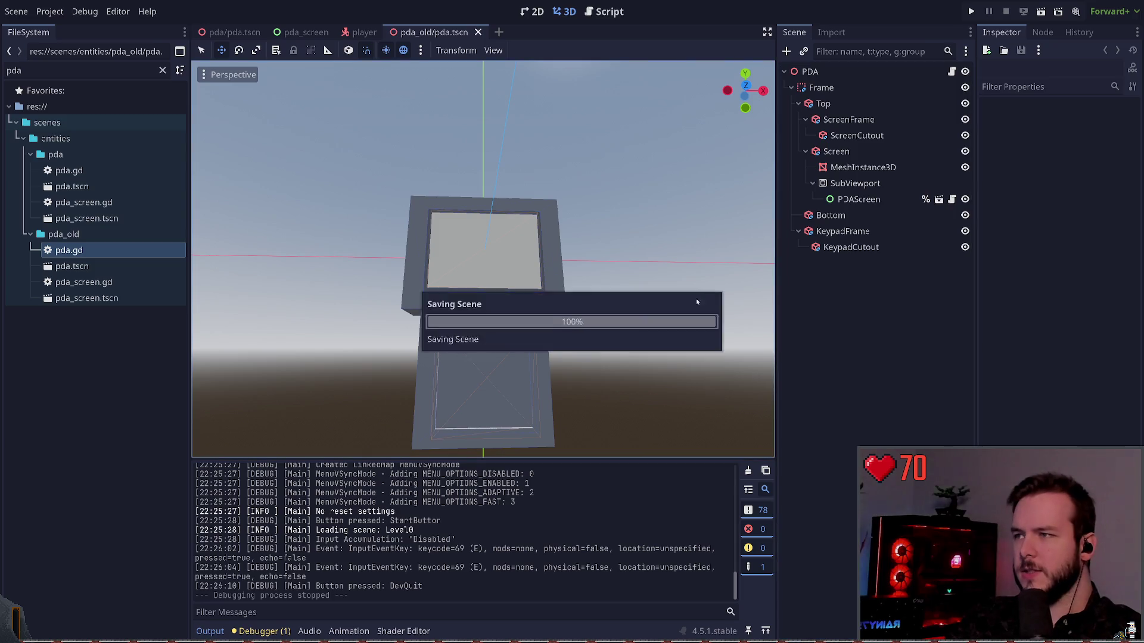
pyautogui.click(477, 32)
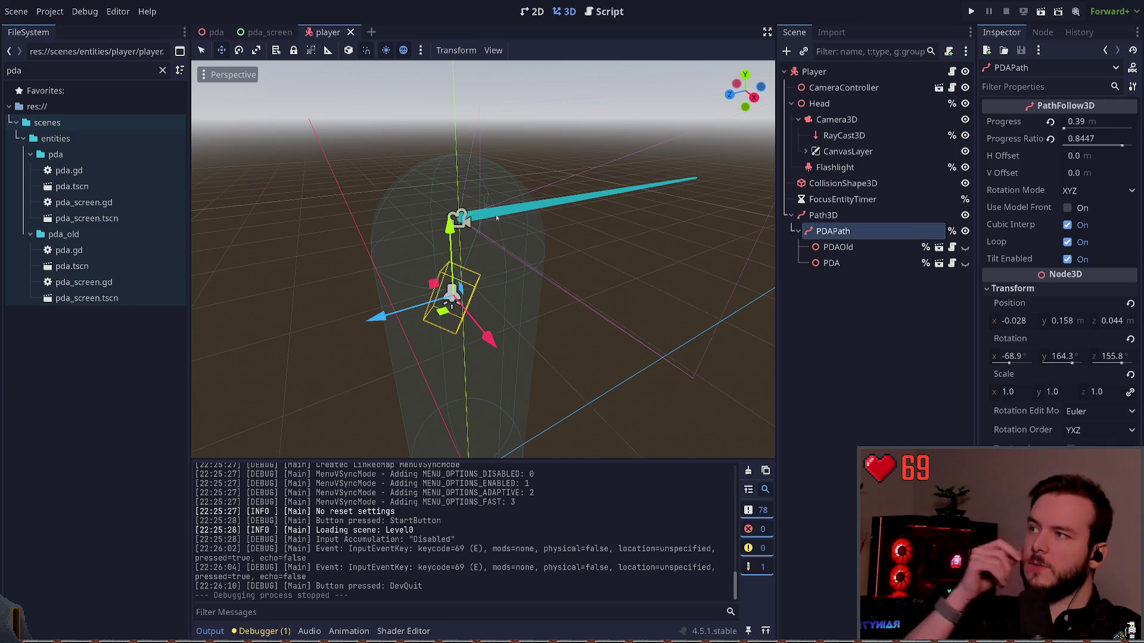
pyautogui.click(265, 32)
pyautogui.click(213, 32)
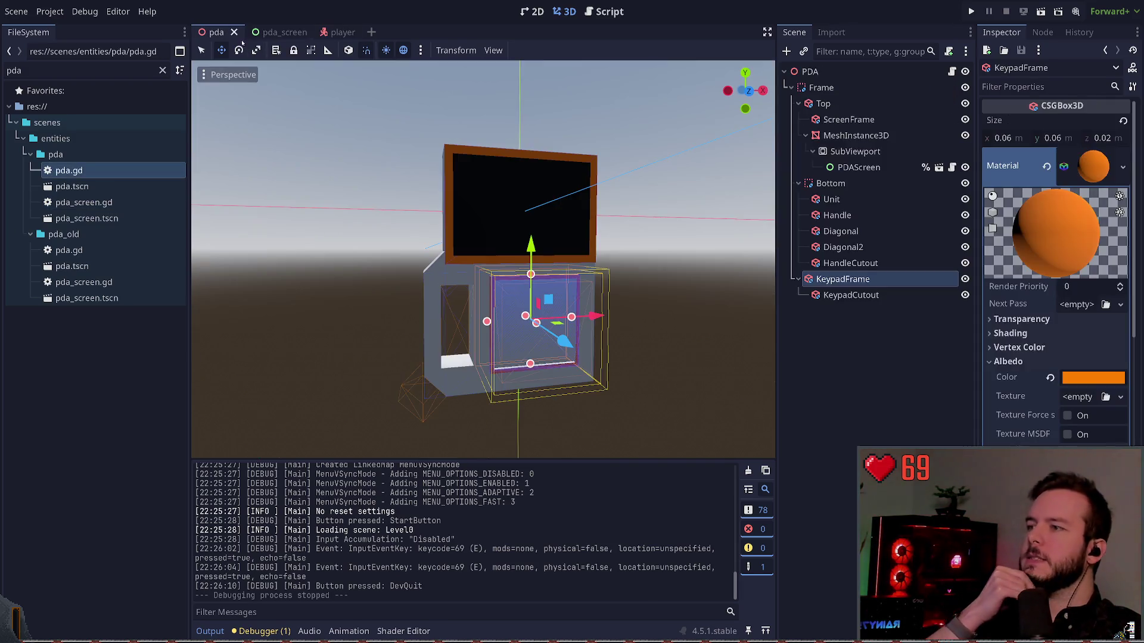
# Step: Check the 0.055 × 0.055 × 0.02 KeypadCutout subtraction under KeypadFrame, then deselect
pyautogui.click(850, 327)
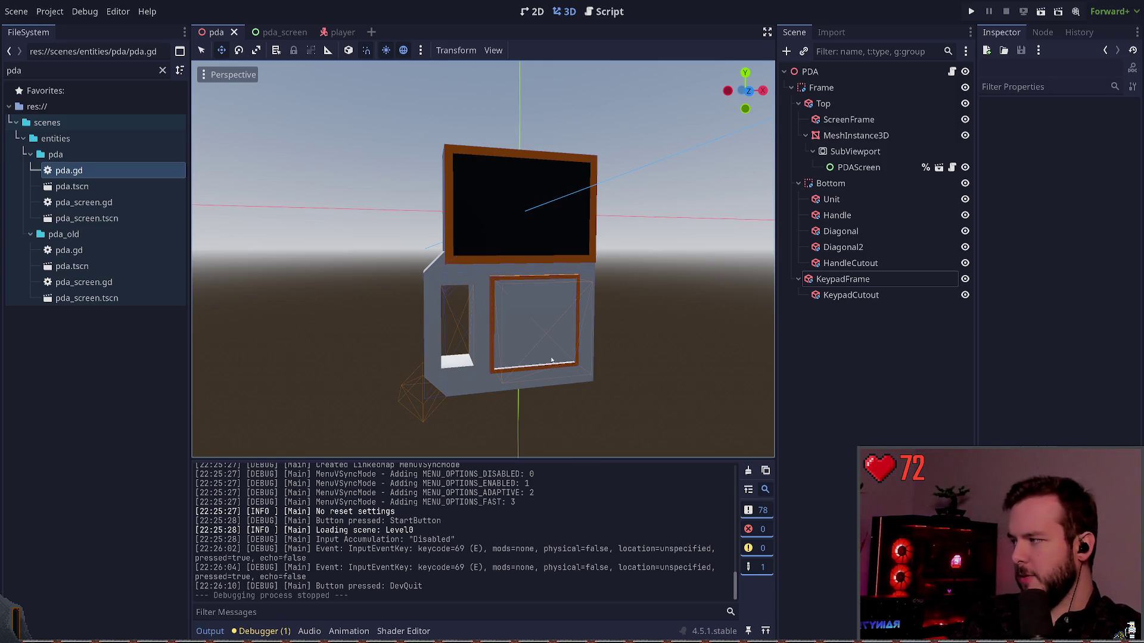
pyautogui.click(842, 278)
pyautogui.click(852, 295)
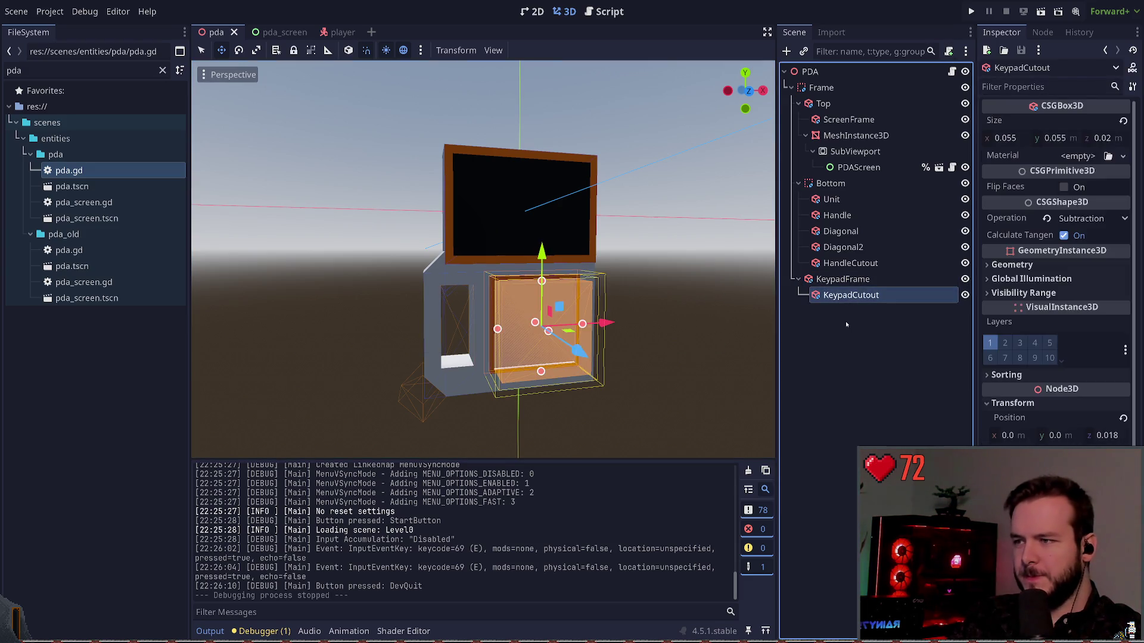
pyautogui.click(845, 320)
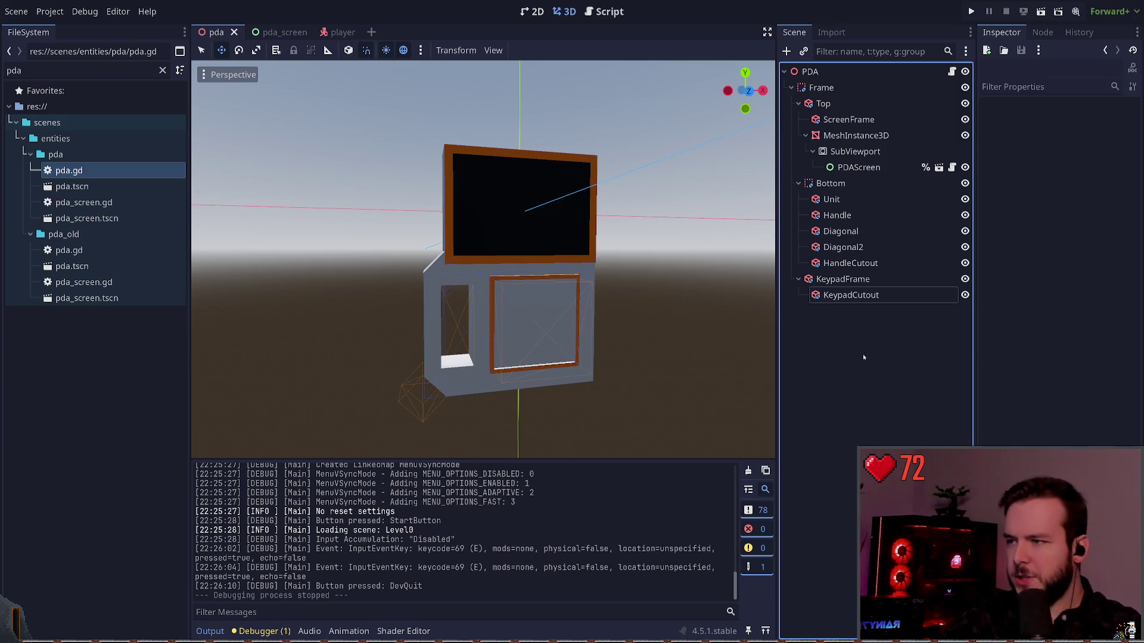
pyautogui.moveTo(614, 288); pyautogui.dragTo(566, 293)
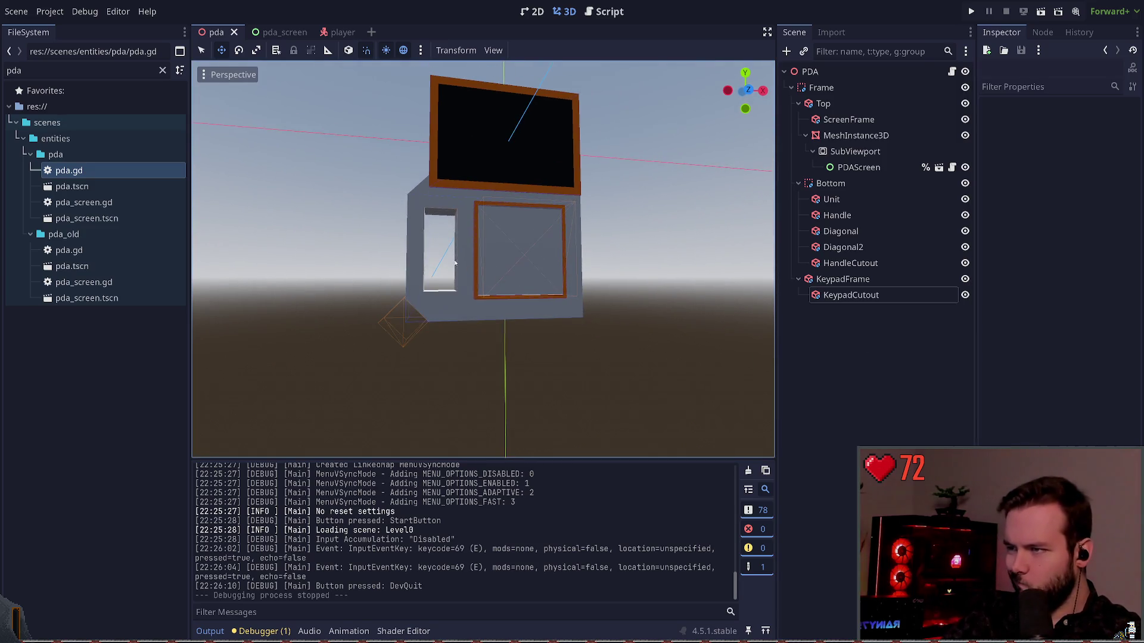
pyautogui.moveTo(455, 262)
pyautogui.mouseDown()
pyautogui.moveTo(442, 280)
pyautogui.moveTo(496, 288)
pyautogui.mouseUp()
pyautogui.click(442, 280)
pyautogui.click(673, 260)
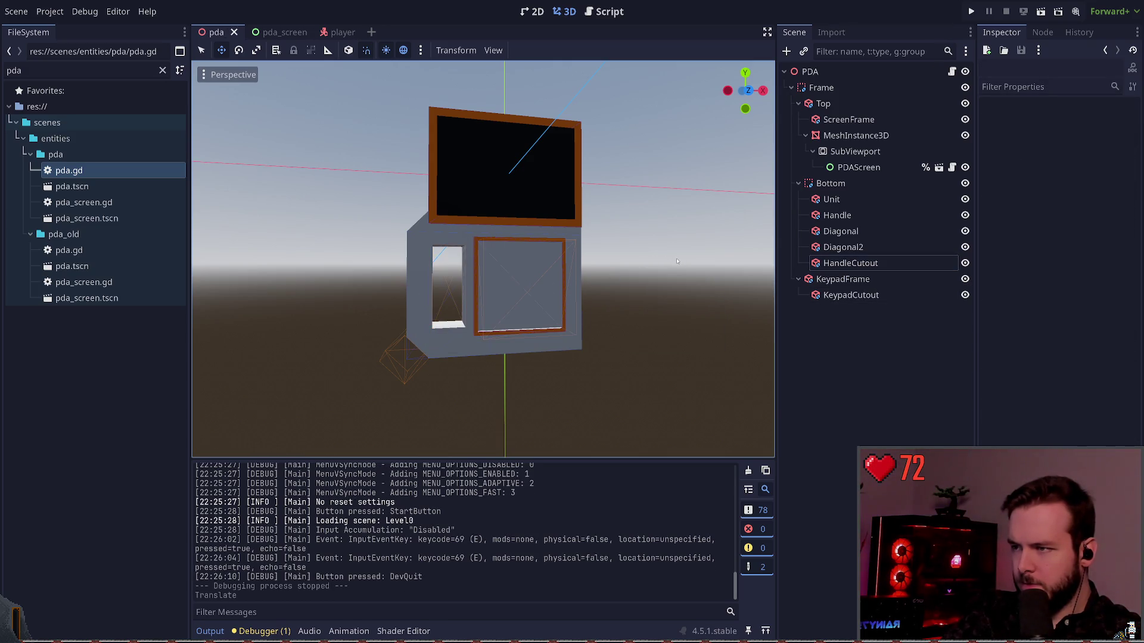
pyautogui.click(856, 249)
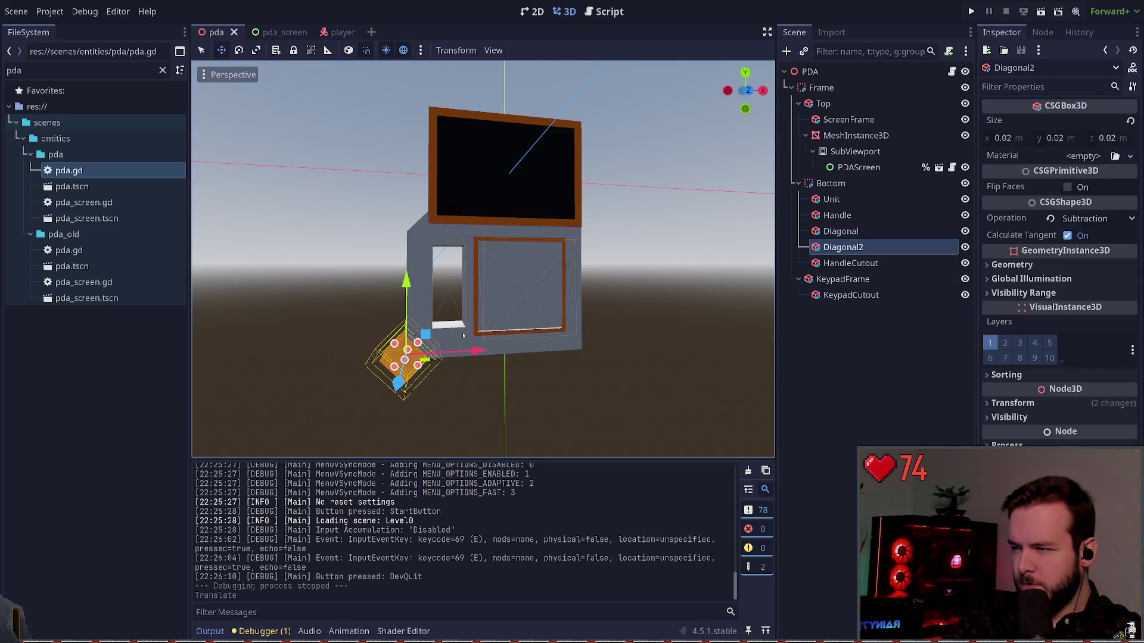
pyautogui.moveTo(477, 350); pyautogui.dragTo(486, 350)
pyautogui.moveTo(417, 292); pyautogui.dragTo(410, 303)
pyautogui.hotkey('ctrl', 'z')
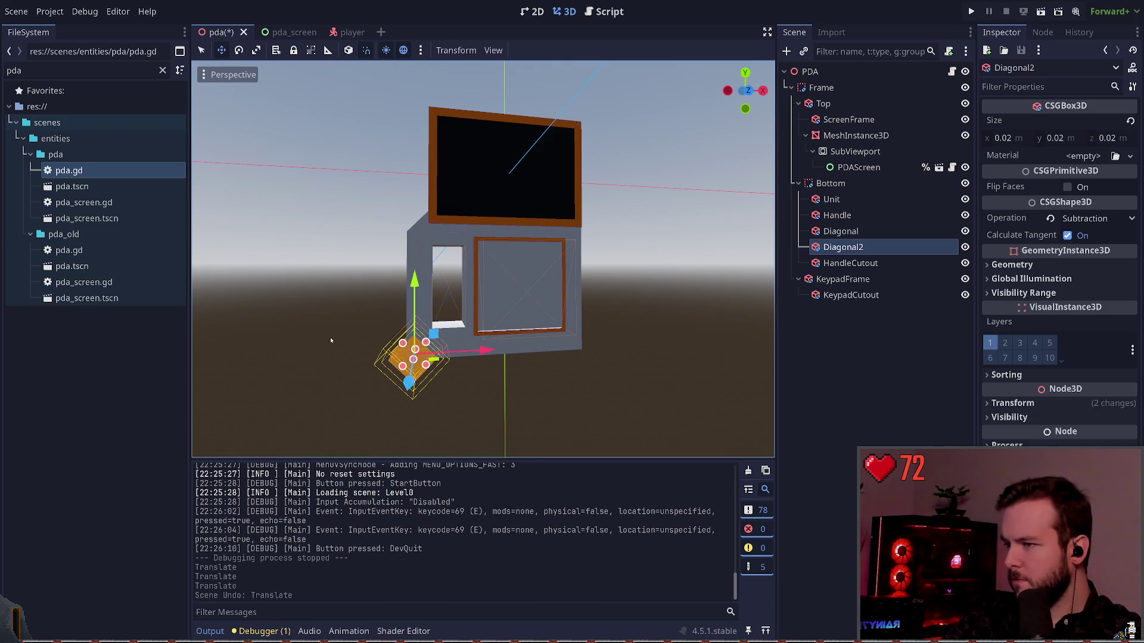
pyautogui.click(326, 338)
pyautogui.hotkey('ctrl', 's')
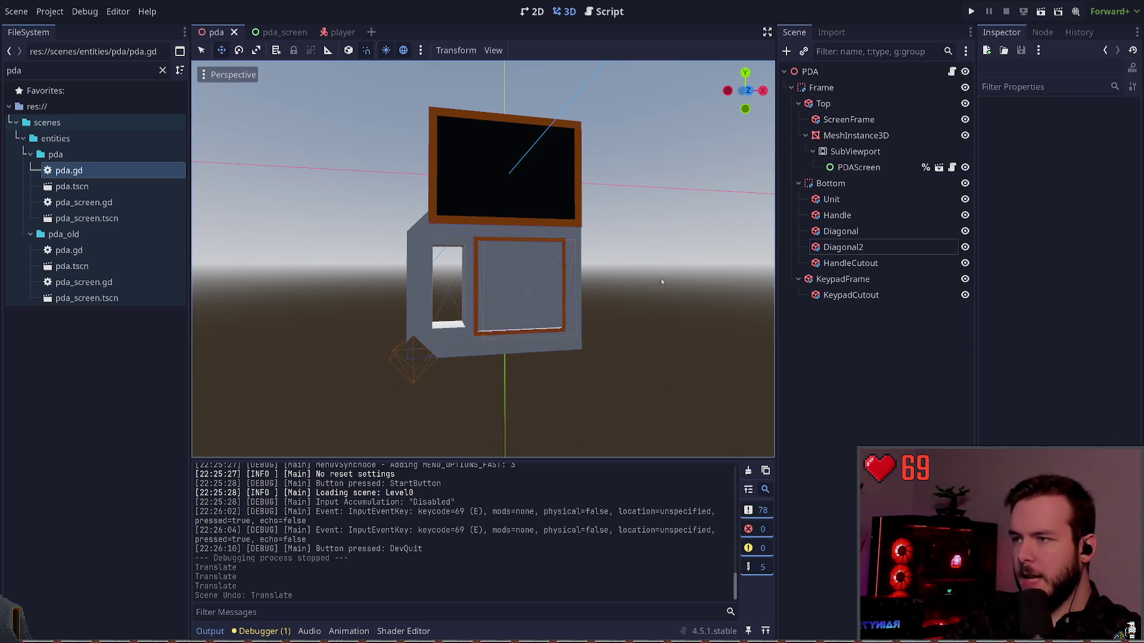
pyautogui.click(863, 247)
pyautogui.click(858, 264)
pyautogui.click(861, 247)
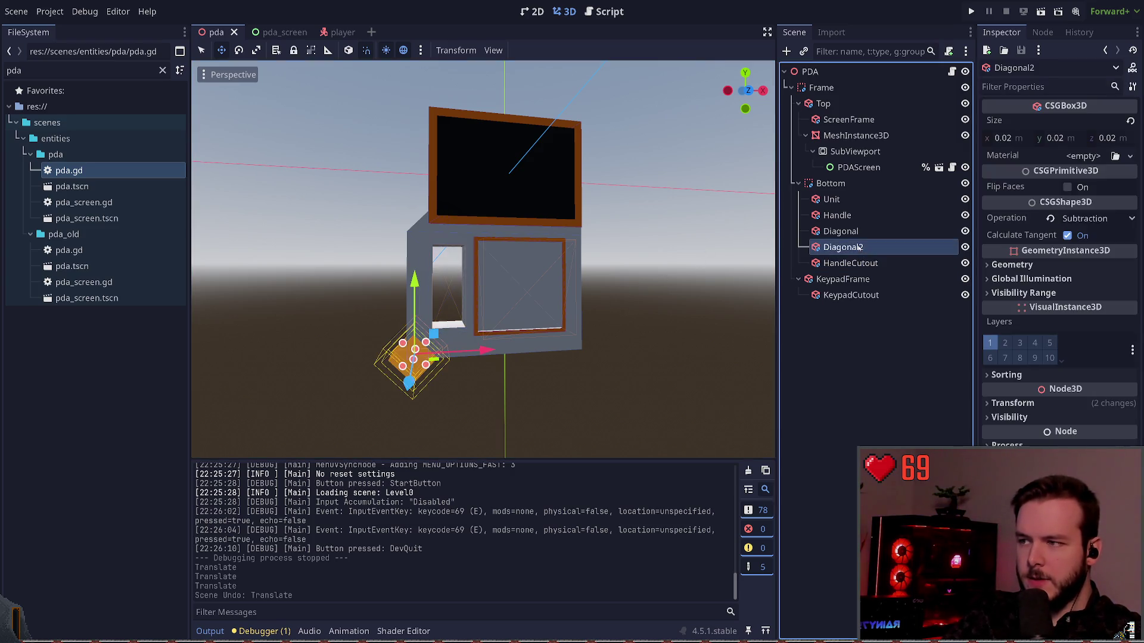
pyautogui.click(860, 231)
pyautogui.click(862, 247)
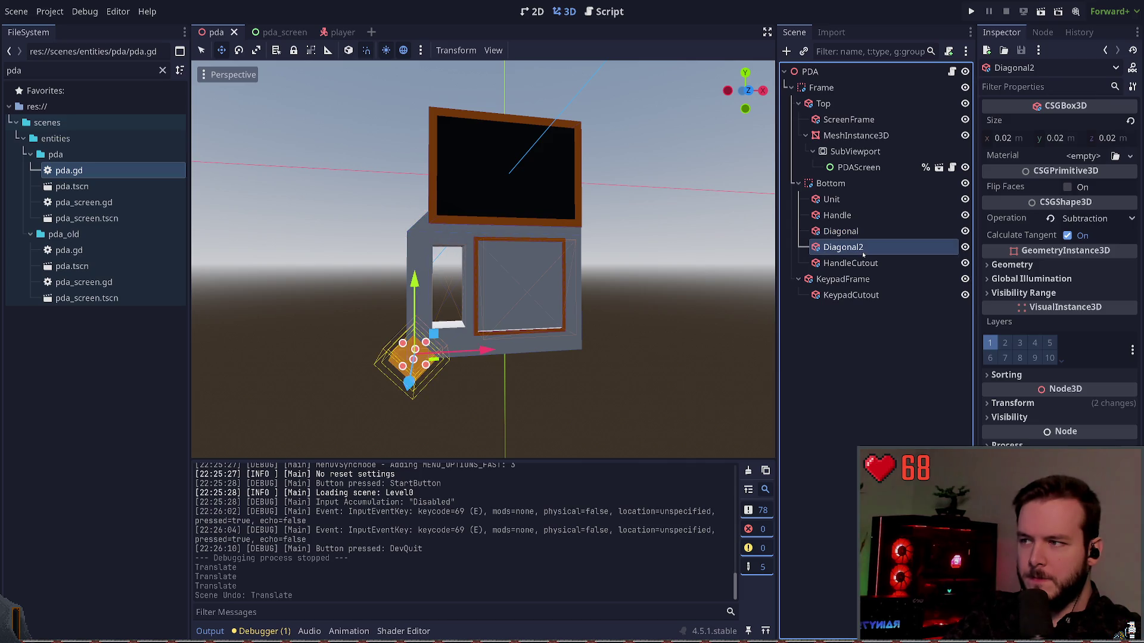
pyautogui.click(860, 263)
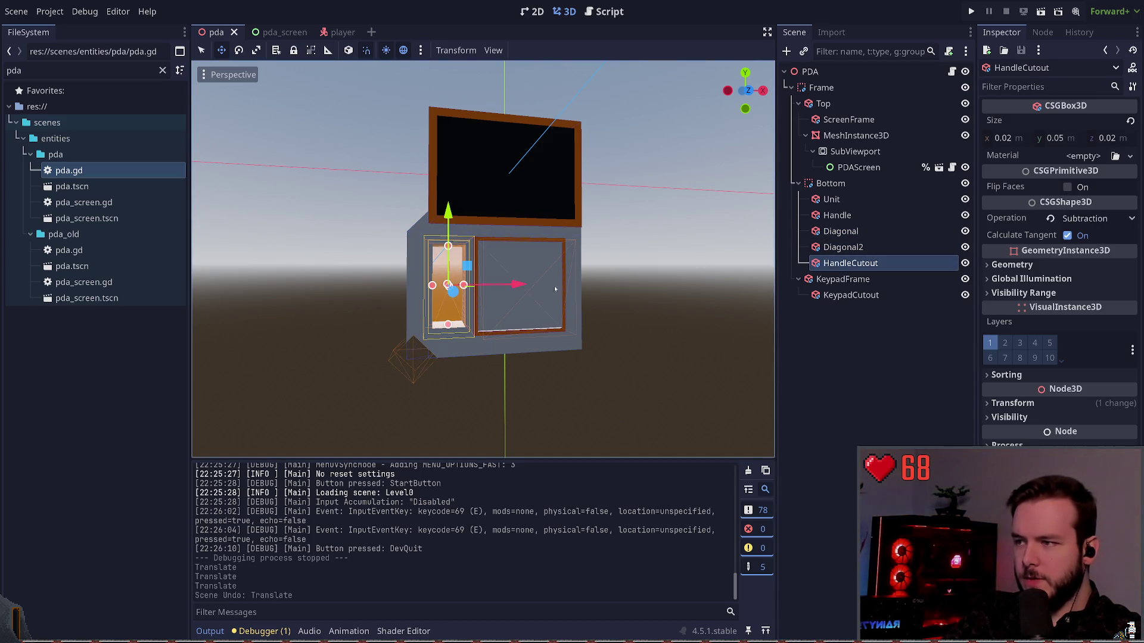
pyautogui.click(858, 279)
pyautogui.click(866, 246)
pyautogui.click(858, 215)
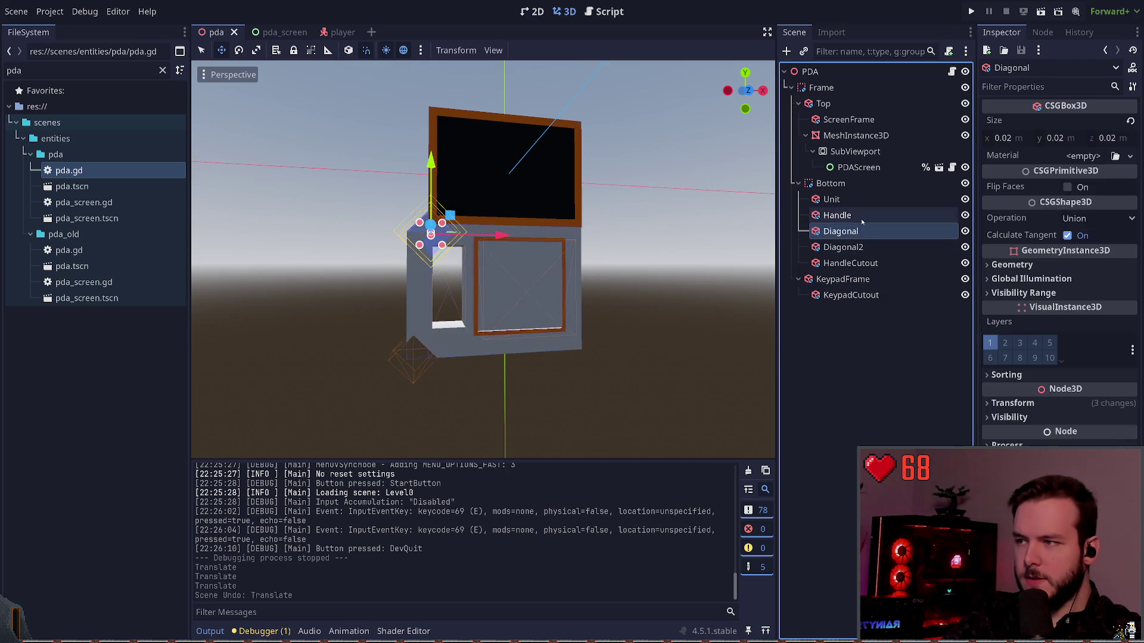
pyautogui.moveTo(519, 292); pyautogui.dragTo(527, 296)
pyautogui.click(694, 321)
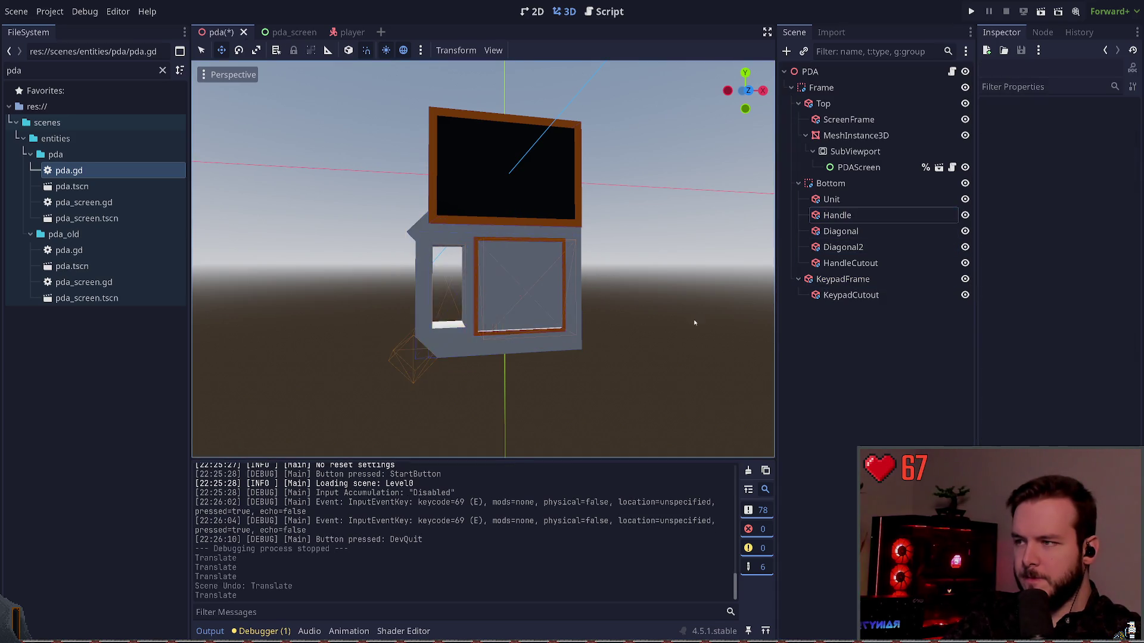
pyautogui.click(422, 231)
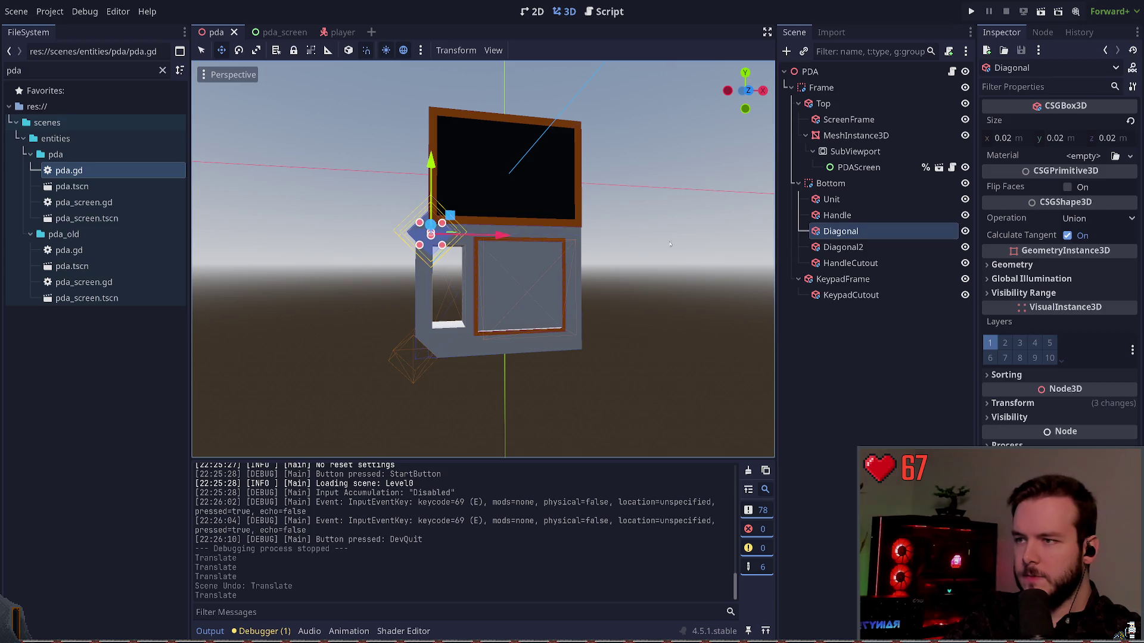
pyautogui.moveTo(503, 235); pyautogui.dragTo(508, 235)
pyautogui.click(459, 238)
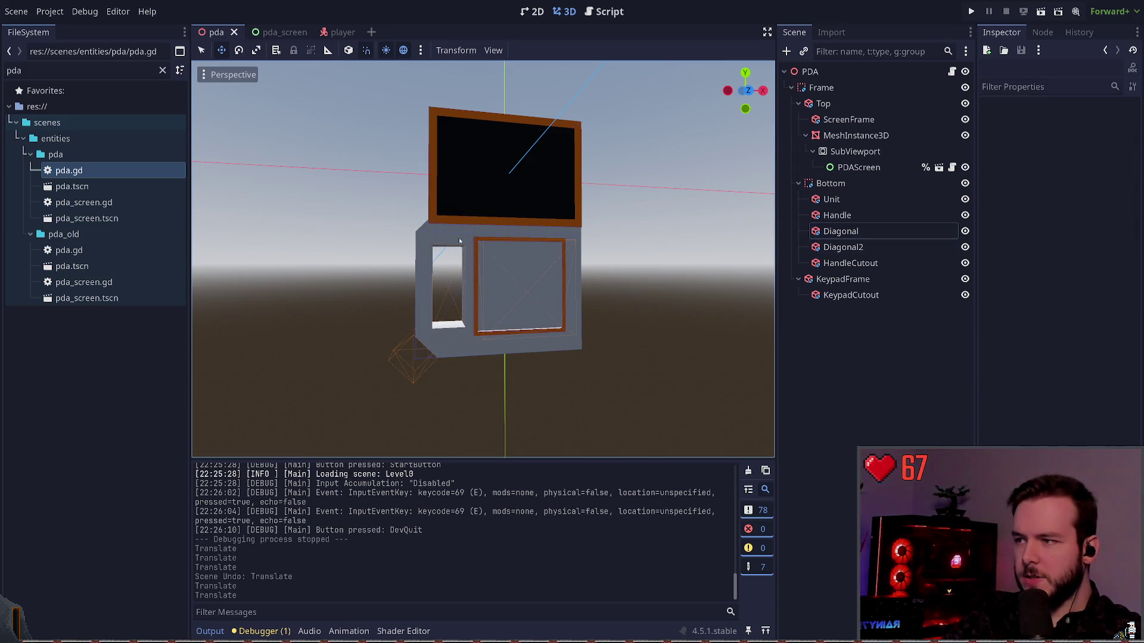
pyautogui.scroll(-2, 649, 265)
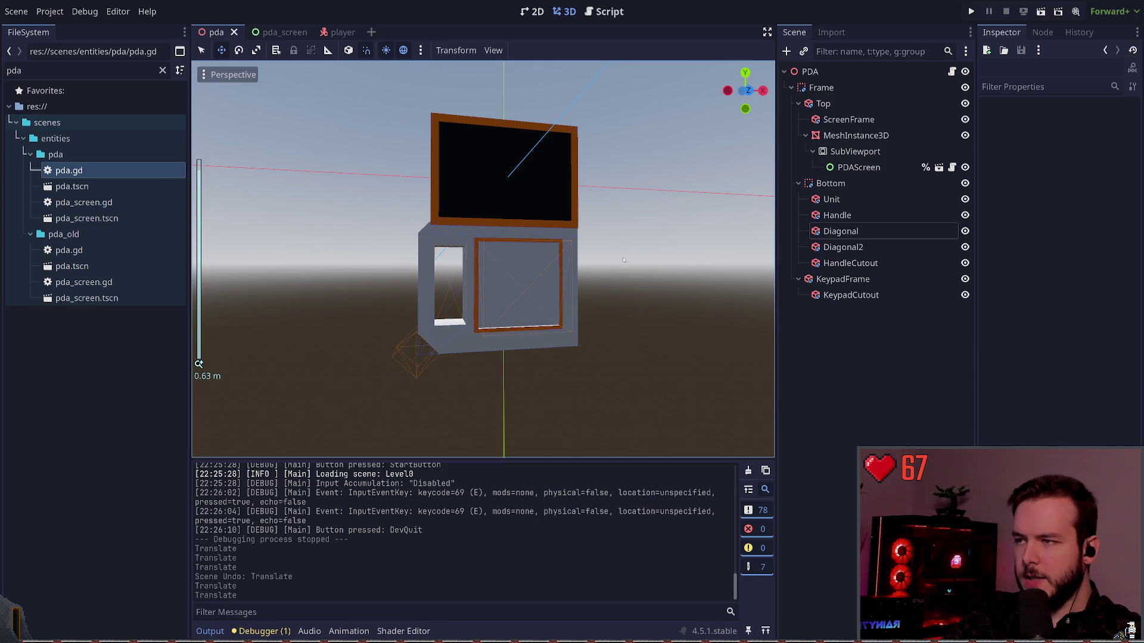
pyautogui.moveTo(378, 386)
pyautogui.mouseDown()
pyautogui.moveTo(484, 241)
pyautogui.moveTo(485, 188)
pyautogui.mouseUp()
pyautogui.moveTo(495, 292); pyautogui.dragTo(505, 295)
pyautogui.hotkey('ctrl', 'z')
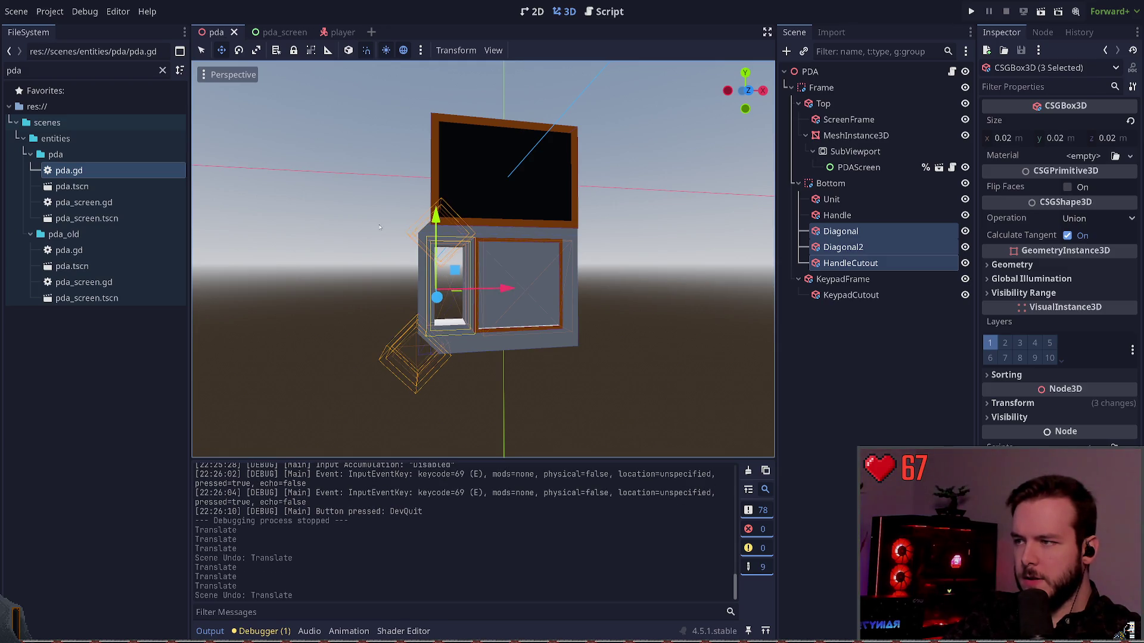
pyautogui.keyDown('ctrl'); pyautogui.click(837, 215); pyautogui.keyUp('ctrl')
pyautogui.moveTo(505, 290); pyautogui.dragTo(524, 299)
pyautogui.click(657, 282)
pyautogui.hotkey('ctrl', 'z')
pyautogui.hotkey('ctrl', 'shift', 'z')
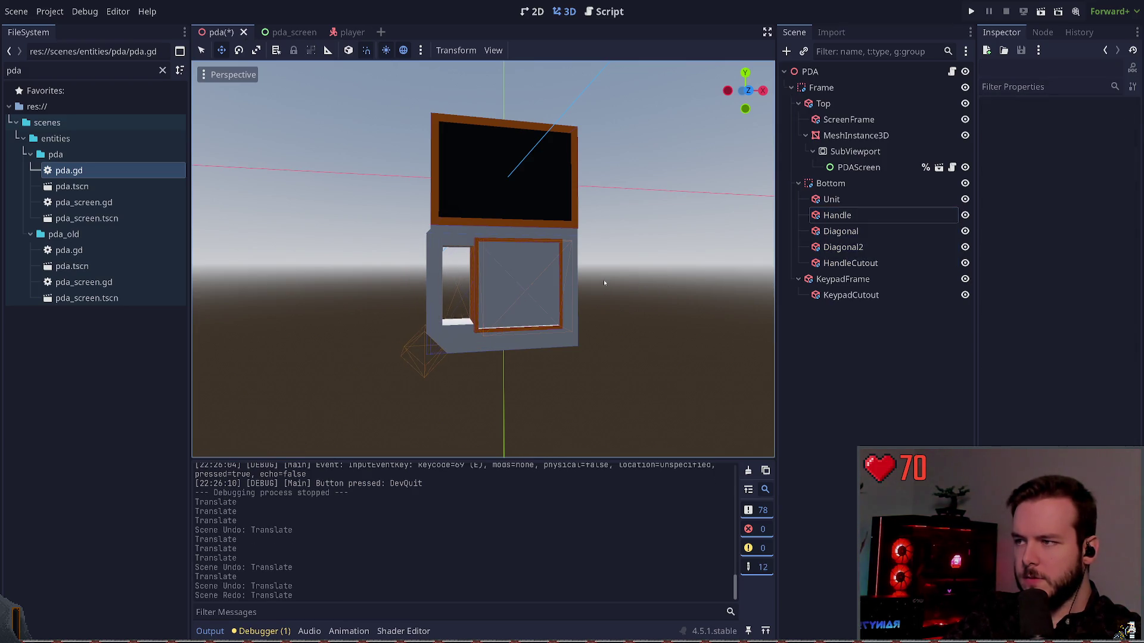
pyautogui.hotkey('ctrl', 'z')
pyautogui.moveTo(354, 400); pyautogui.dragTo(463, 230)
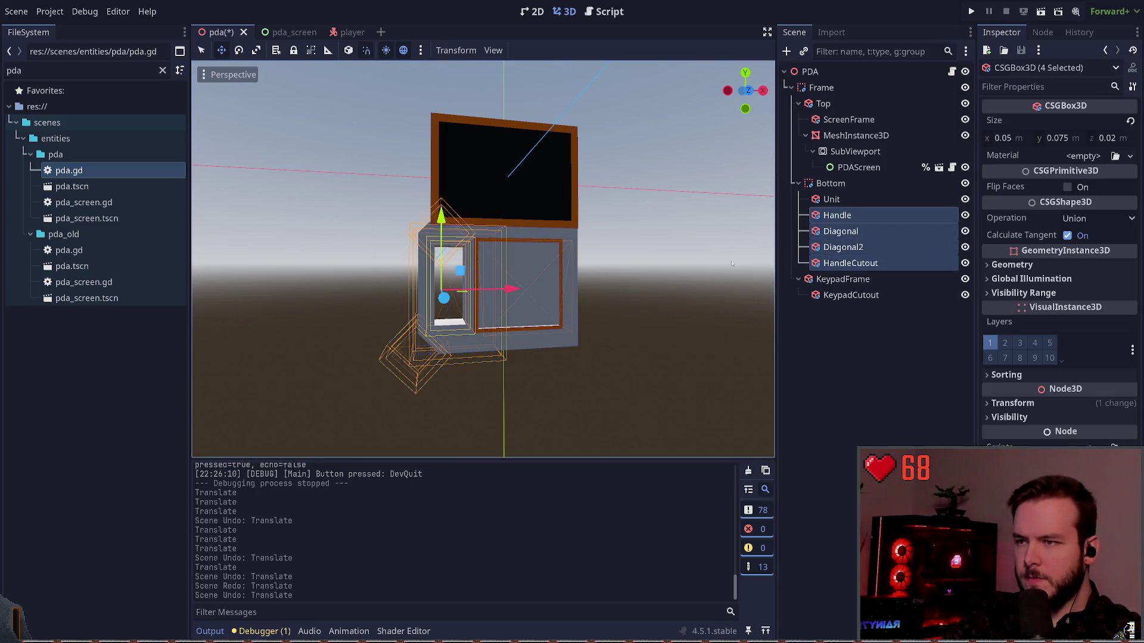
pyautogui.moveTo(512, 291); pyautogui.dragTo(519, 294)
pyautogui.moveTo(522, 296); pyautogui.dragTo(524, 296)
pyautogui.click(357, 287)
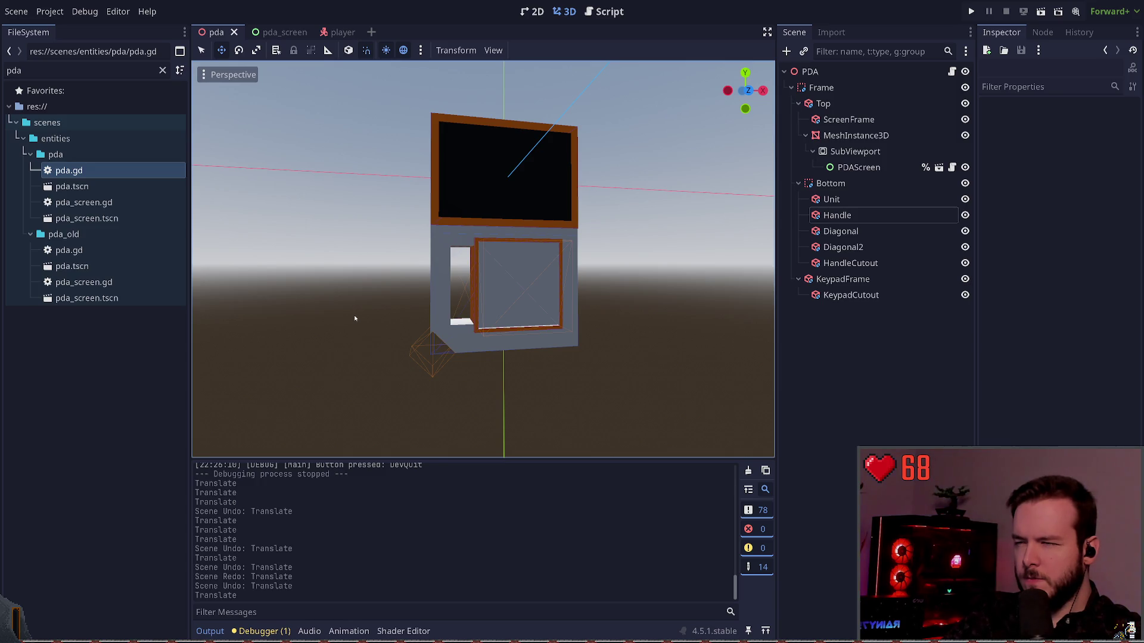
pyautogui.hotkey('ctrl', 'z')
pyautogui.hotkey('ctrl', 'shift', 'z')
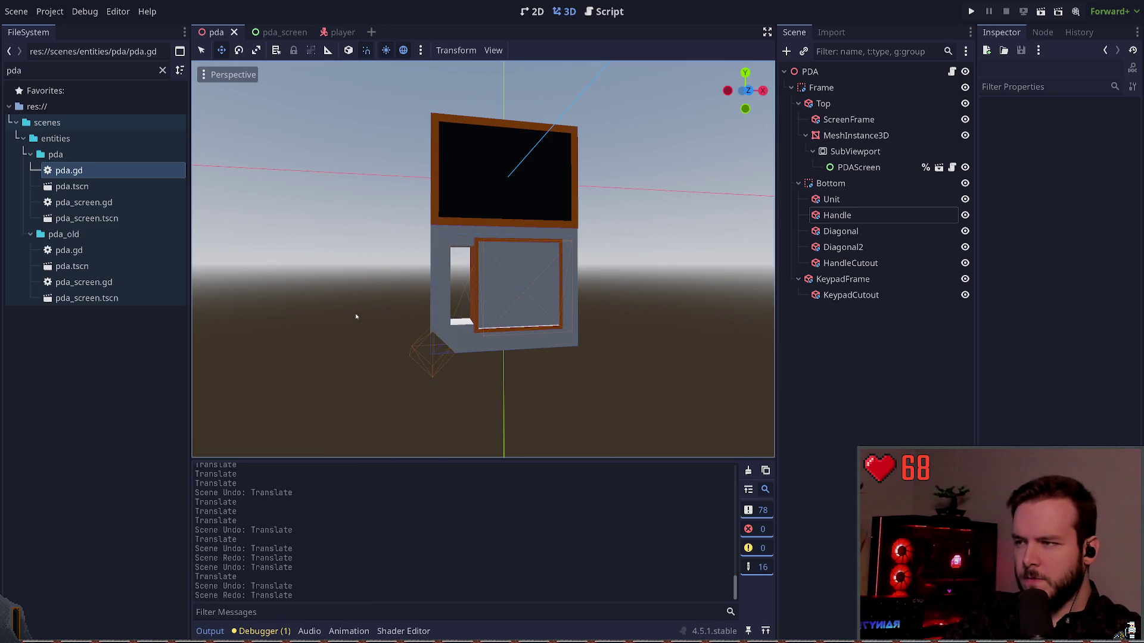
pyautogui.hotkey('ctrl', 'z')
pyautogui.click(837, 215)
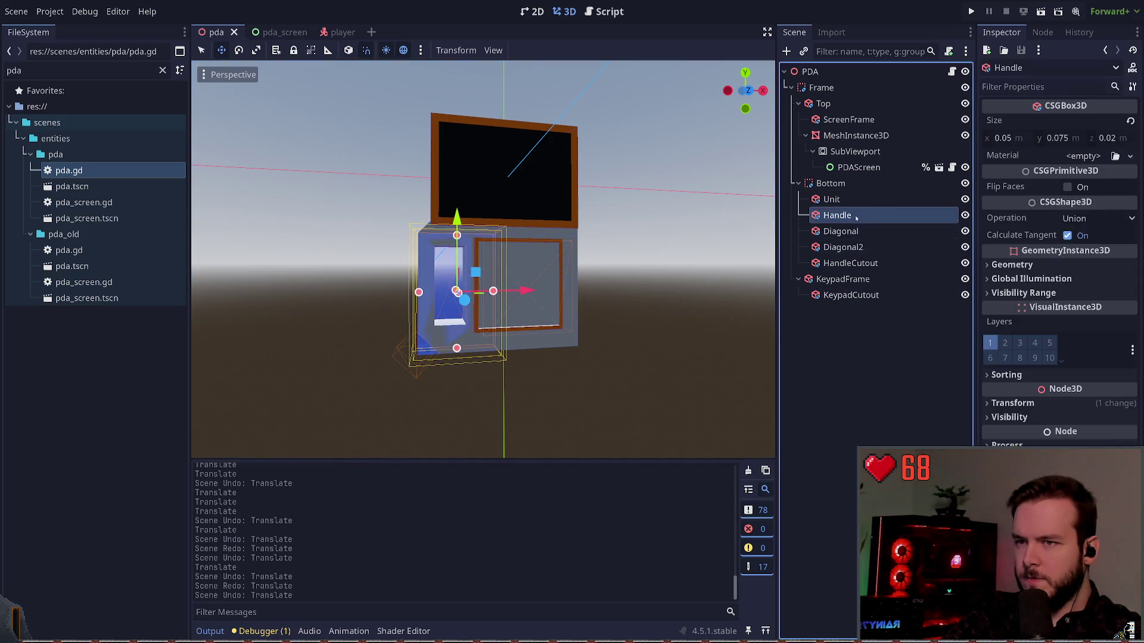
pyautogui.keyDown('shift'); pyautogui.click(849, 262); pyautogui.keyUp('shift')
pyautogui.moveTo(513, 289); pyautogui.dragTo(518, 289)
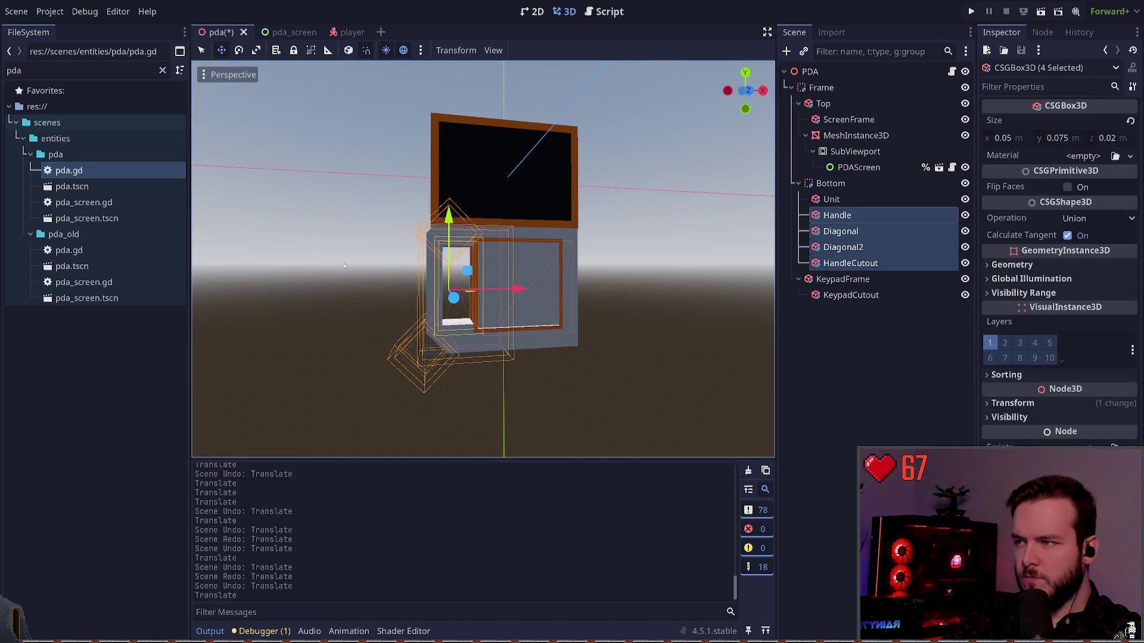
pyautogui.click(348, 277)
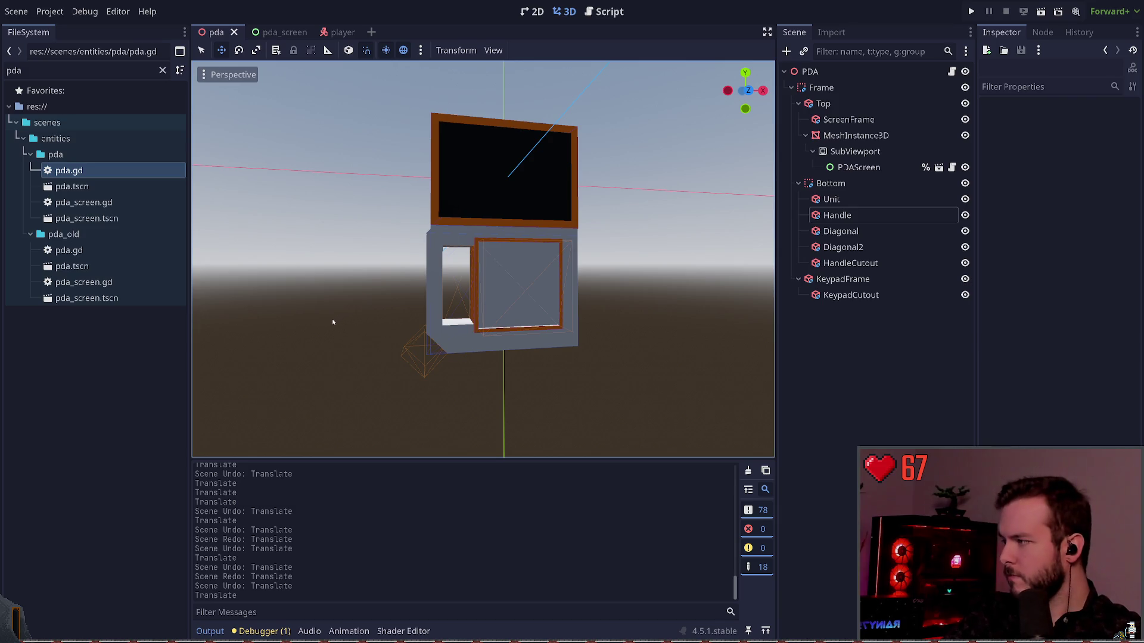
pyautogui.hotkey('ctrl', 'z')
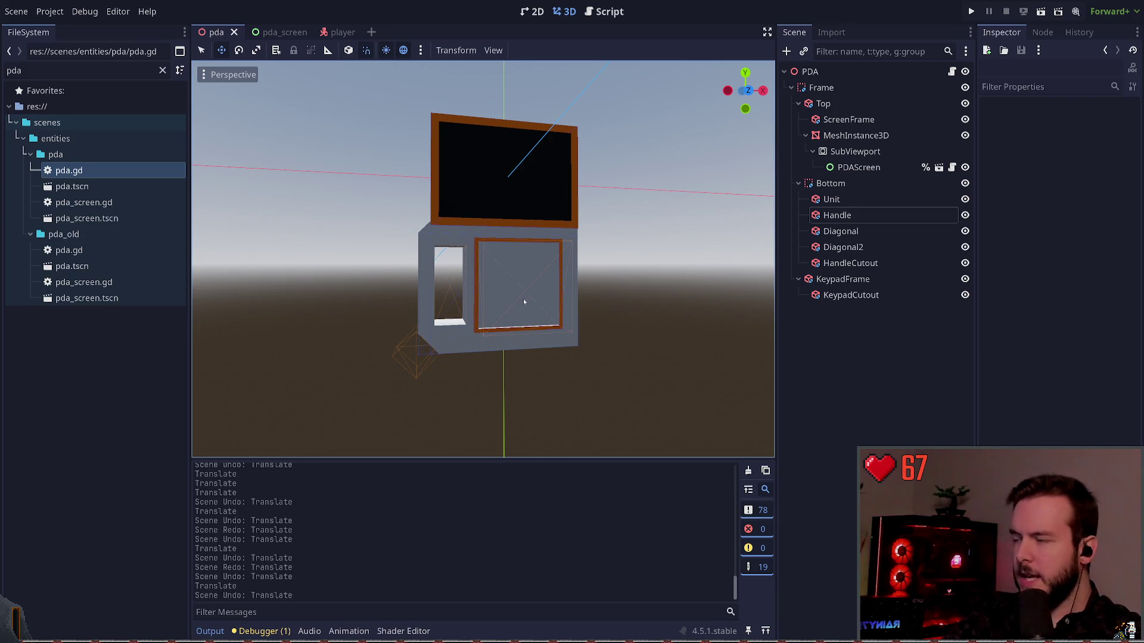
pyautogui.scroll(1, 517, 285)
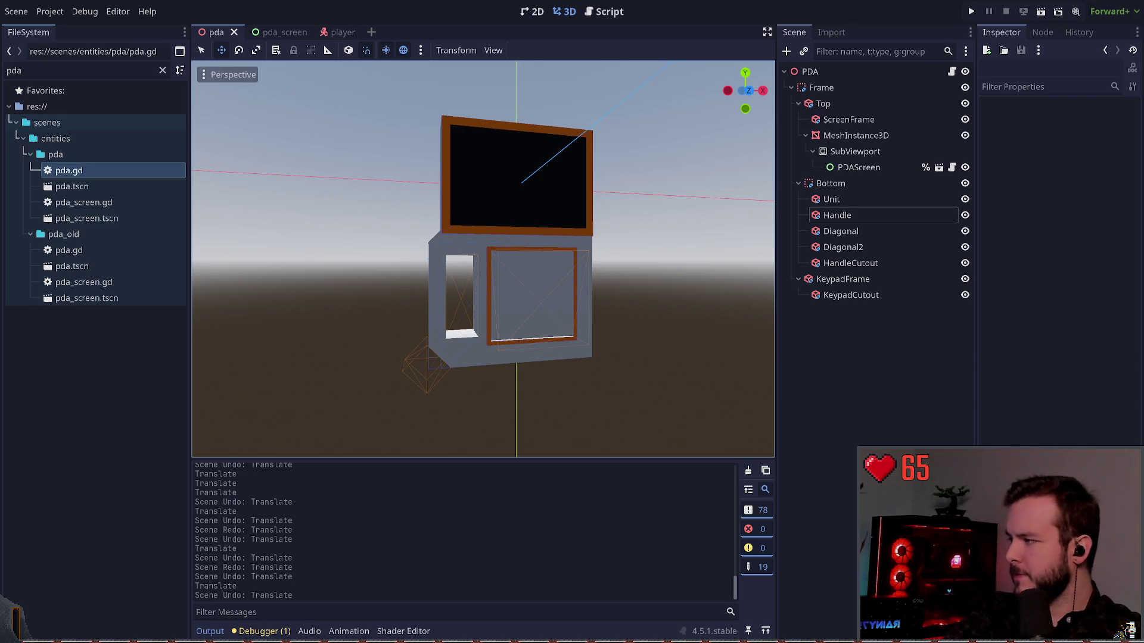
pyautogui.scroll(3, 483, 259)
pyautogui.scroll(-3, 483, 259)
pyautogui.moveTo(643, 220); pyautogui.dragTo(610, 215)
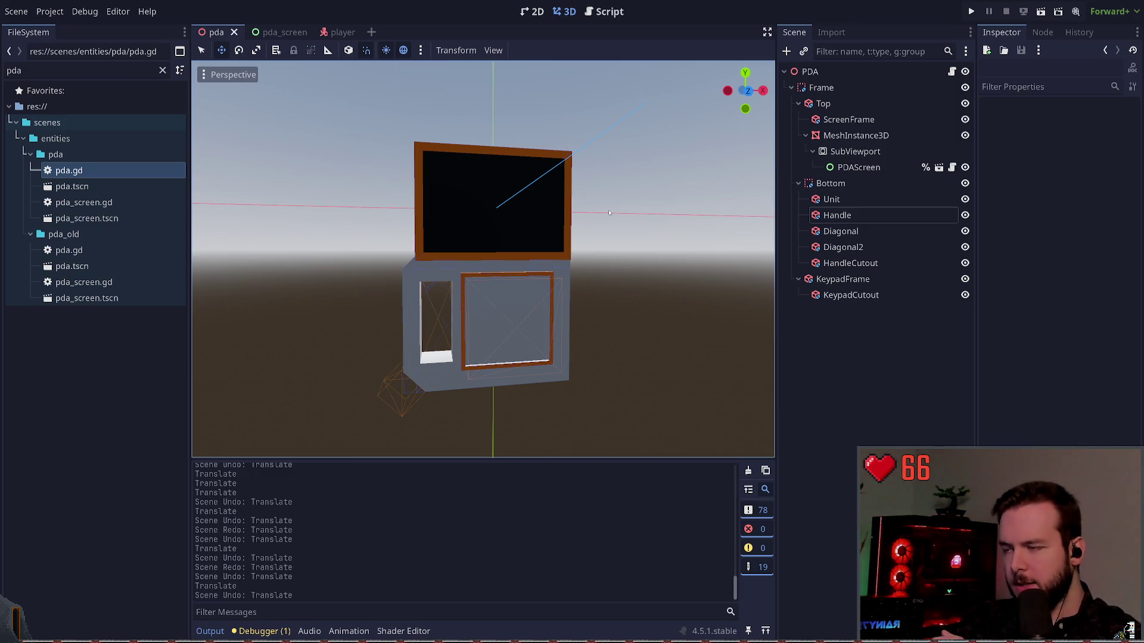
pyautogui.hotkey('alt', 'Tab')
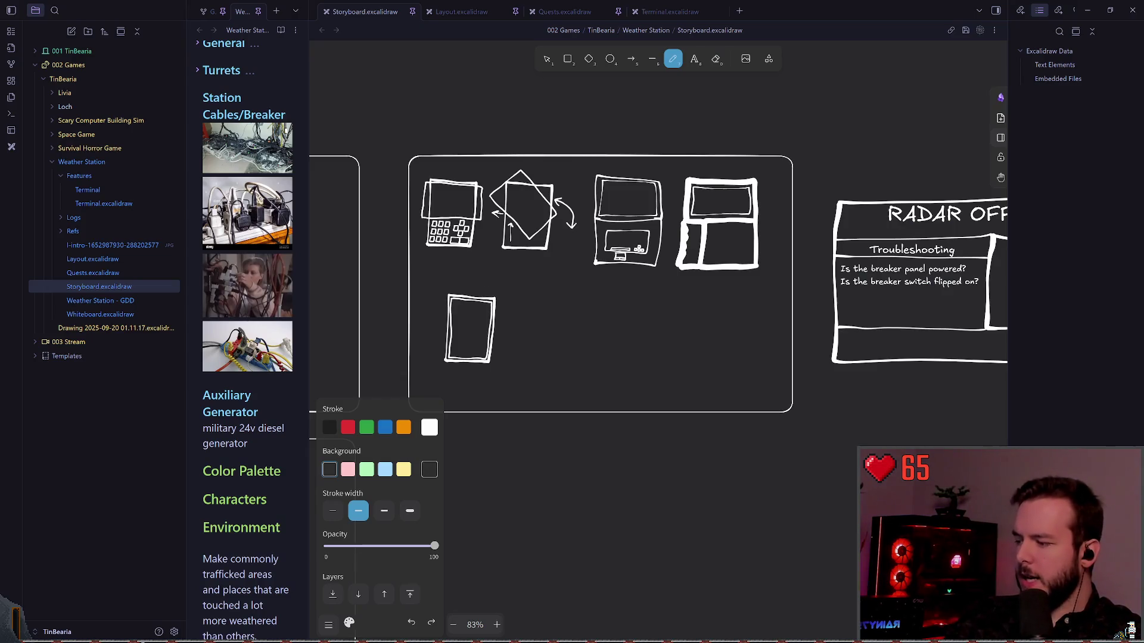
# Step: Select the lower keypad half of the PDA sketch and drag its bottom edge up to shorten it
pyautogui.keyDown('ctrl'); pyautogui.scroll(10, 541, 276); pyautogui.keyUp('ctrl')
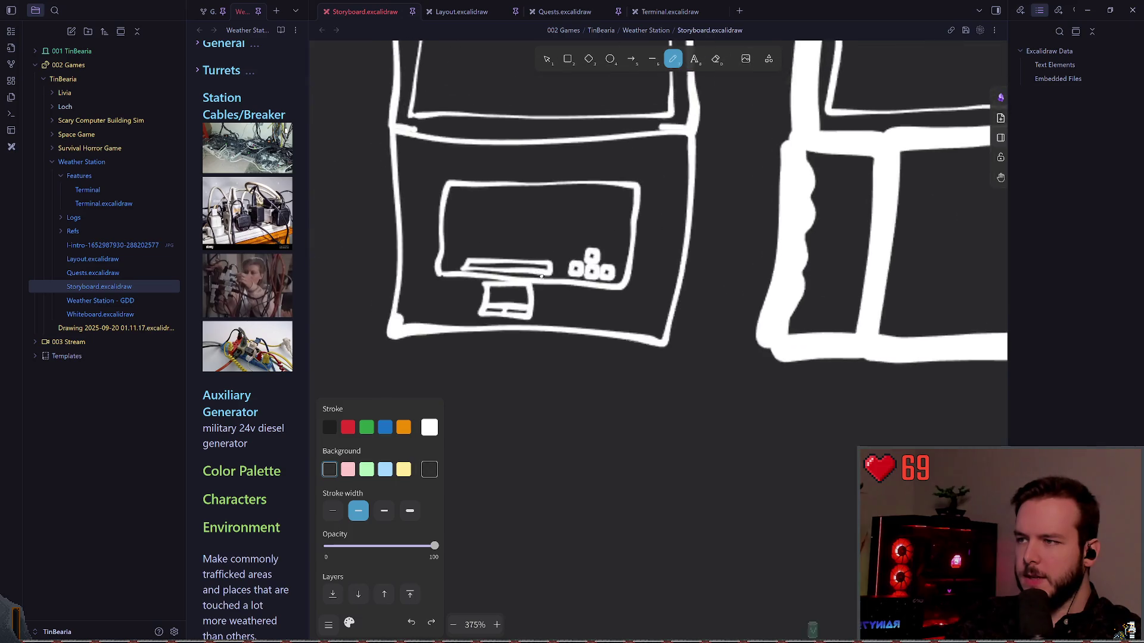
pyautogui.keyDown('ctrl'); pyautogui.scroll(-4, 541, 276); pyautogui.keyUp('ctrl')
pyautogui.press('v')
pyautogui.moveTo(462, 449); pyautogui.dragTo(736, 239)
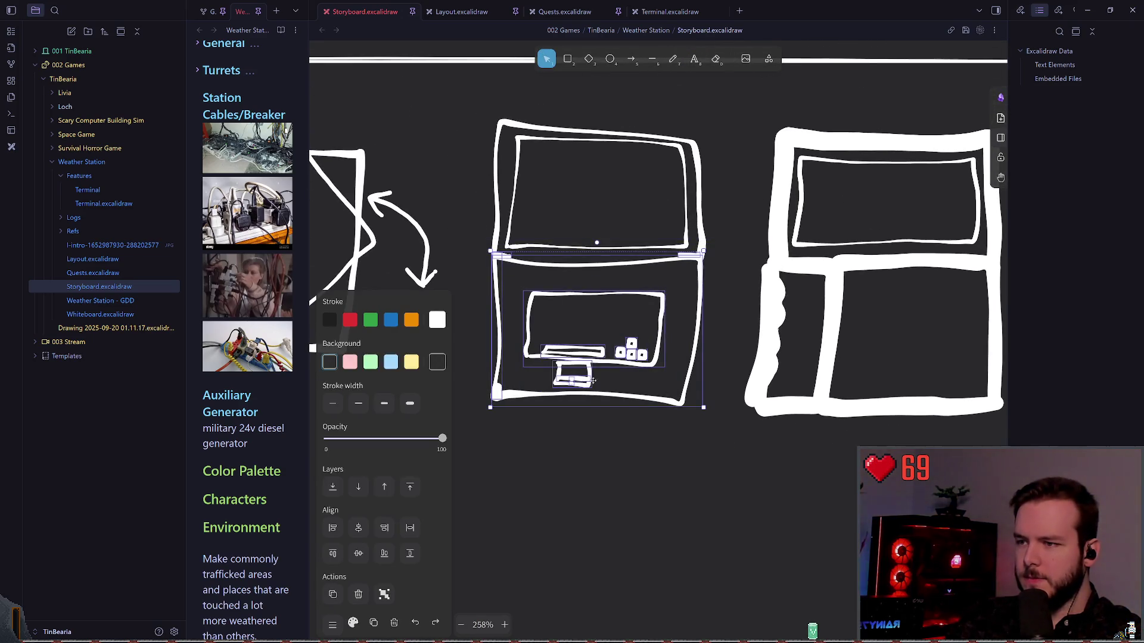
pyautogui.moveTo(584, 407); pyautogui.dragTo(584, 381)
pyautogui.click(590, 421)
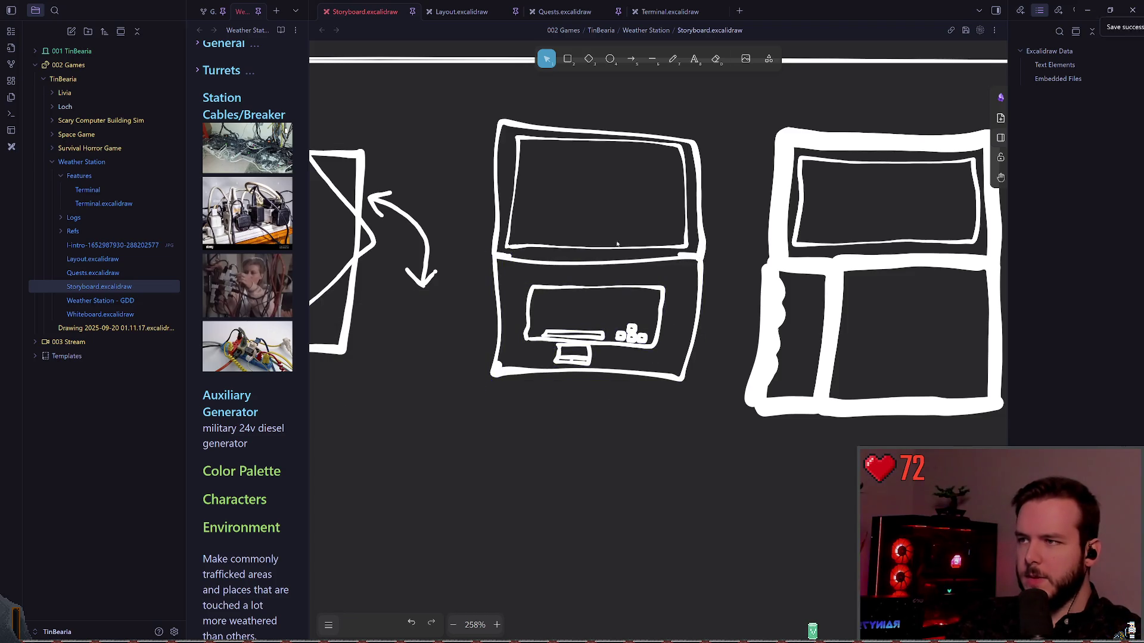
# Step: Slightly reshape the upper screen half of the PDA sketch by its corner handle
pyautogui.click(703, 136)
pyautogui.moveTo(705, 119); pyautogui.dragTo(708, 117)
pyautogui.click(717, 268)
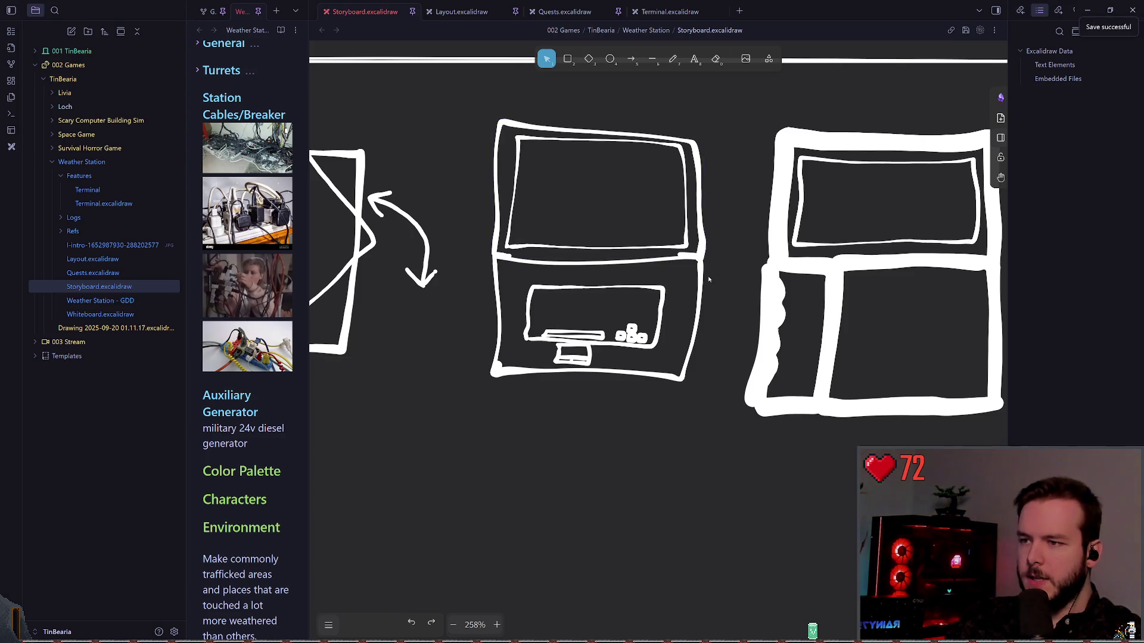
pyautogui.scroll(1, 584, 280)
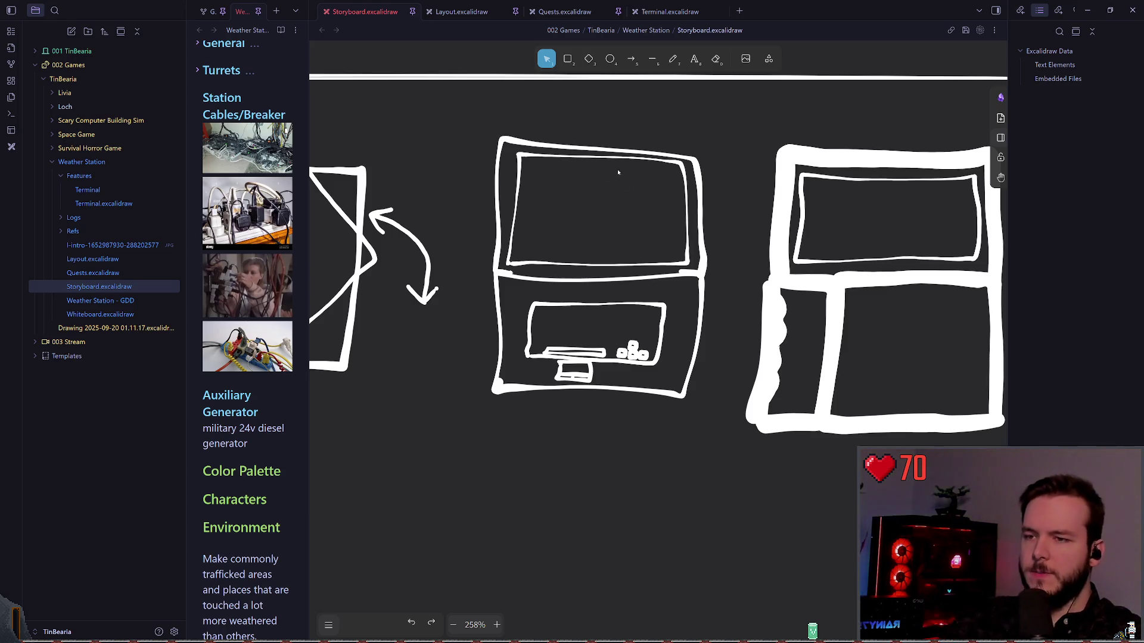
# Step: Zoom the storyboard canvas out to 124% to see every sketch, then return to Godot
pyautogui.scroll(-5, 617, 172)
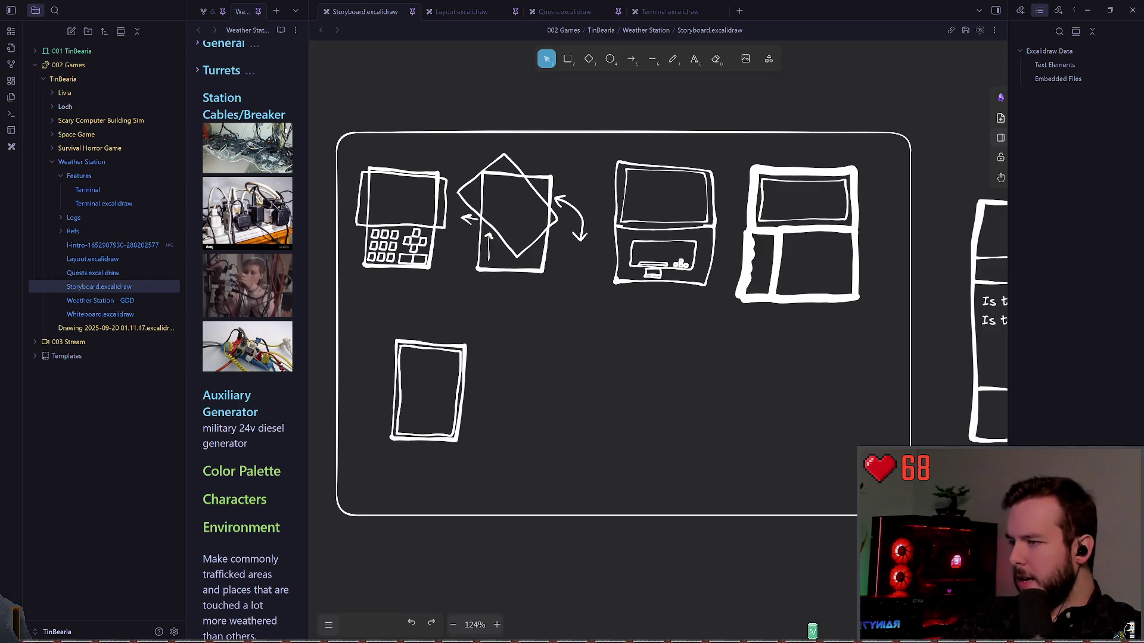
pyautogui.hotkey('alt', 'Tab')
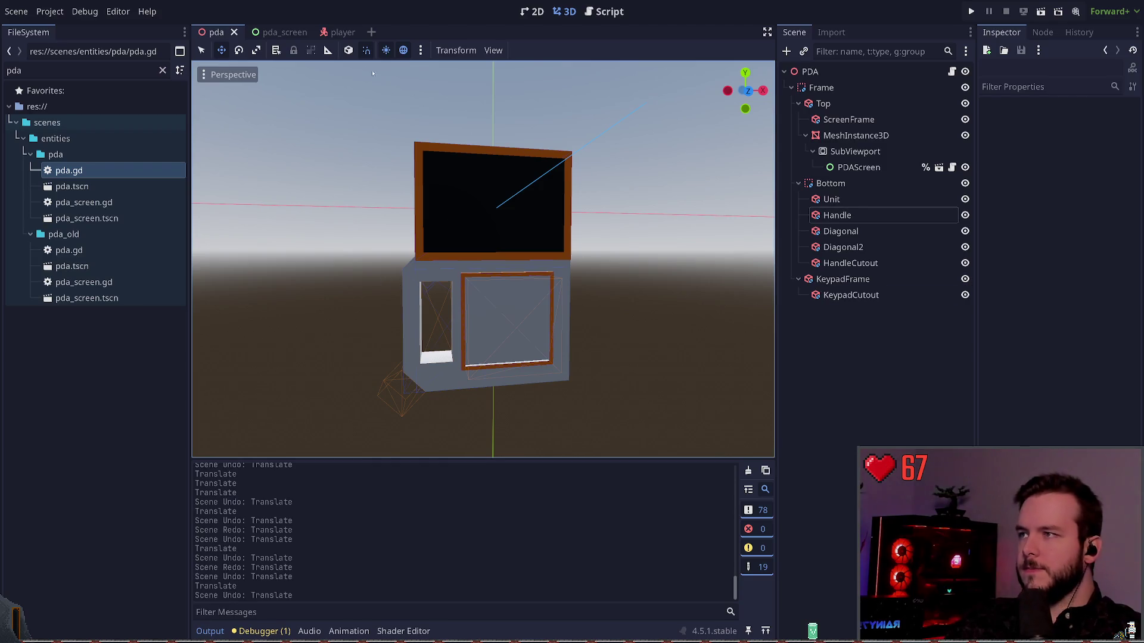
# Step: Open pda_old/pda.tscn and add a CSGBox3D child under the Bottom node
pyautogui.doubleClick(71, 266)
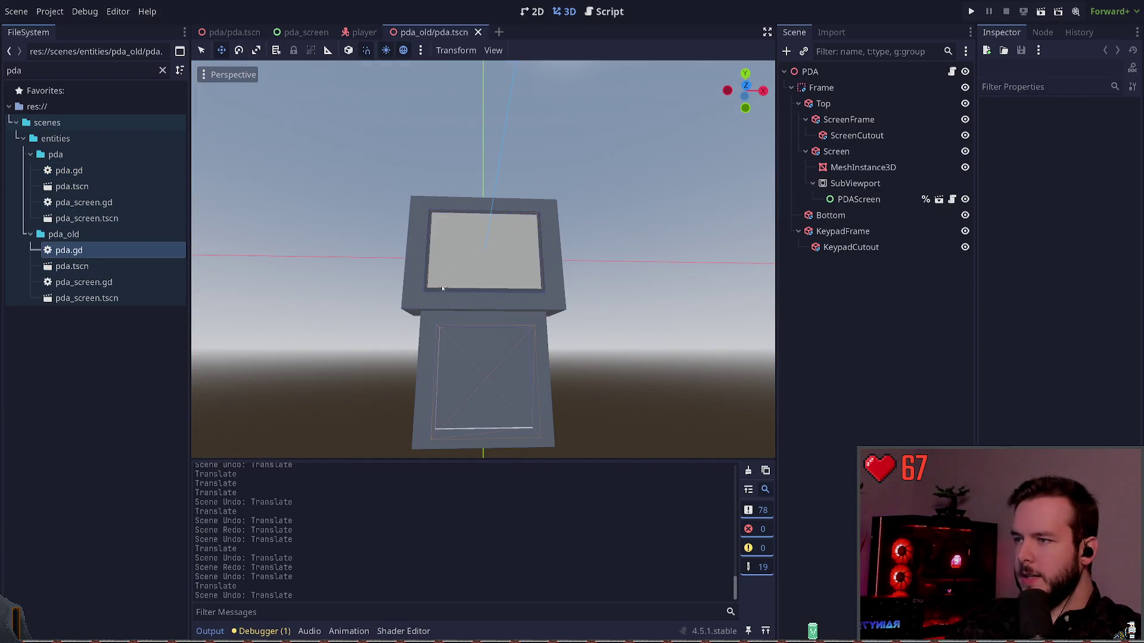
pyautogui.moveTo(448, 282)
pyautogui.mouseDown()
pyautogui.moveTo(679, 280)
pyautogui.moveTo(561, 293)
pyautogui.moveTo(565, 258)
pyautogui.mouseUp()
pyautogui.scroll(-2, 587, 273)
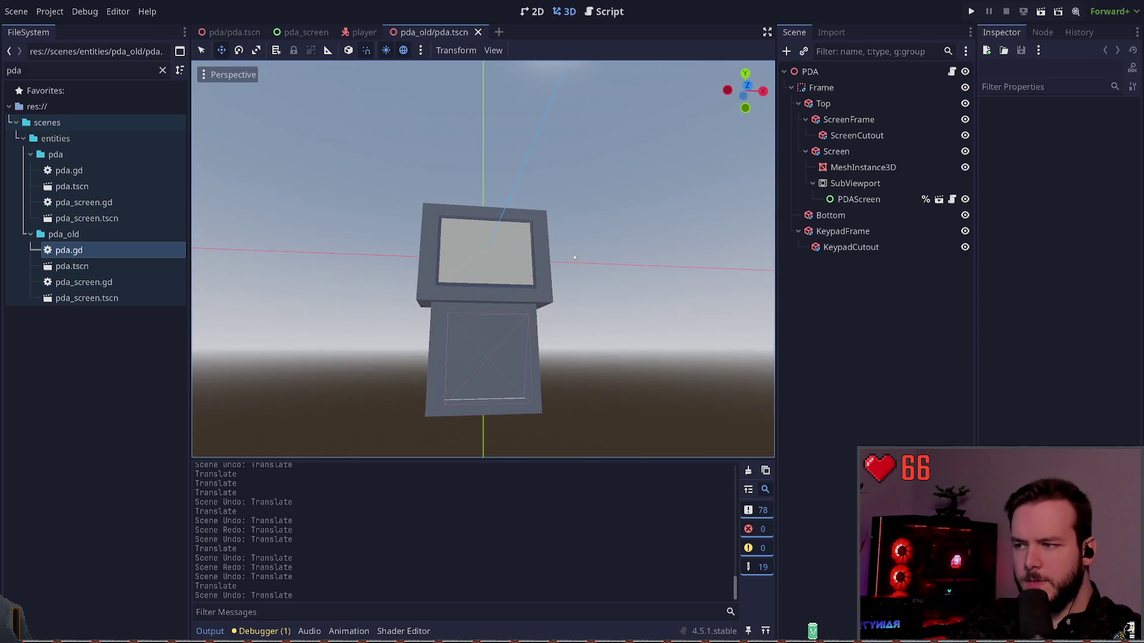
pyautogui.click(833, 216)
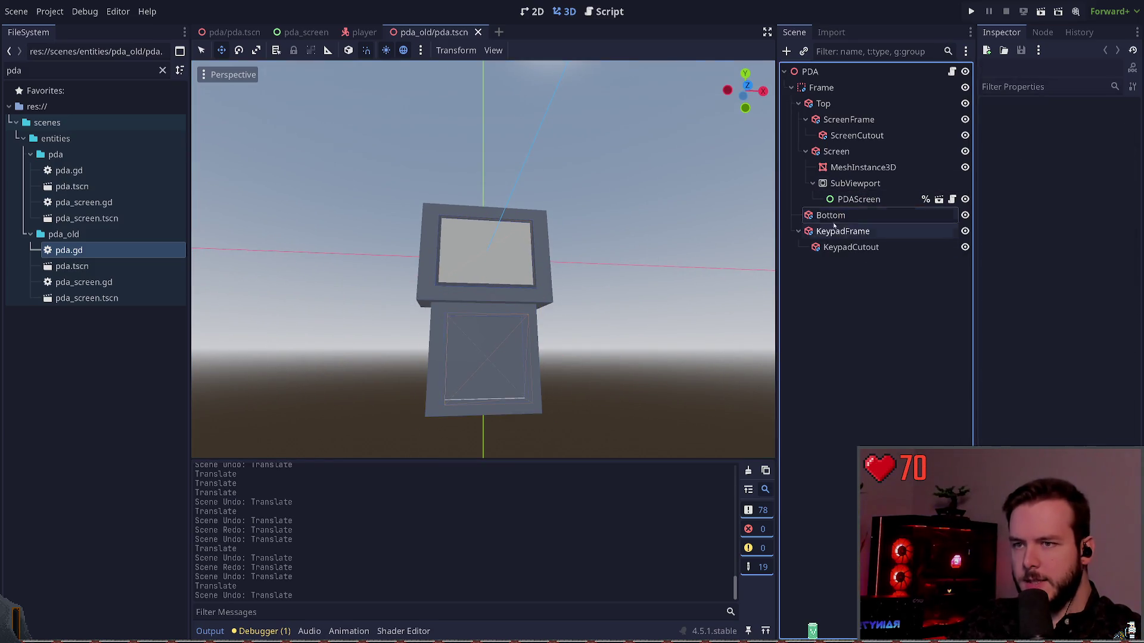
pyautogui.hotkey('ctrl', 'a')
pyautogui.press('Return')
# Step: Copy Bottom's size values into the new CSGBox3D and save the scene
pyautogui.click(873, 216)
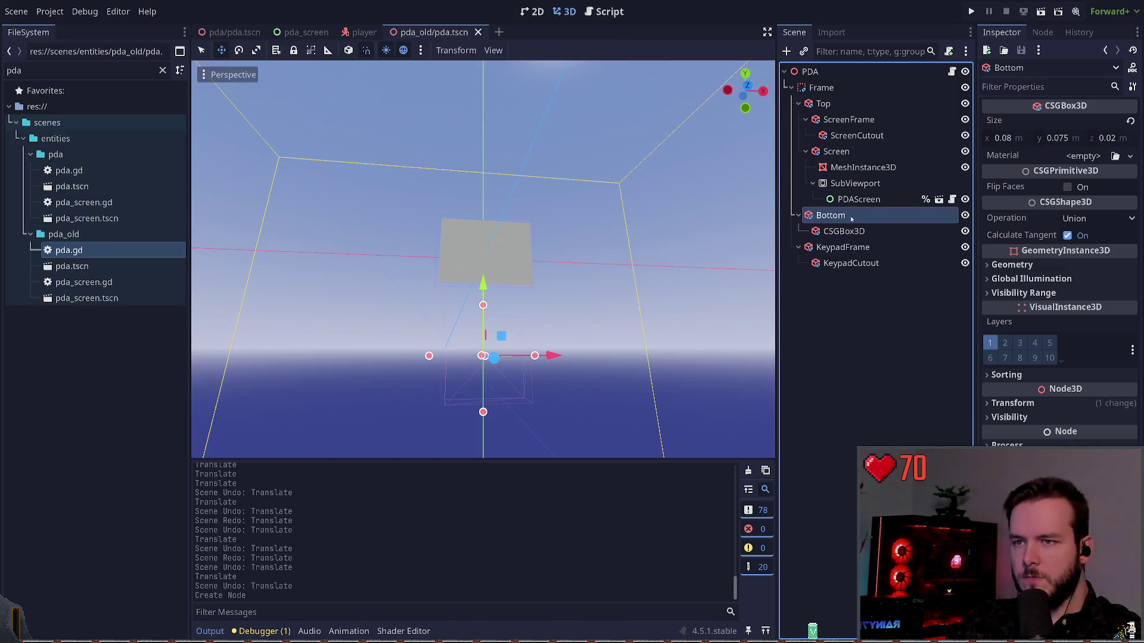
pyautogui.click(843, 231)
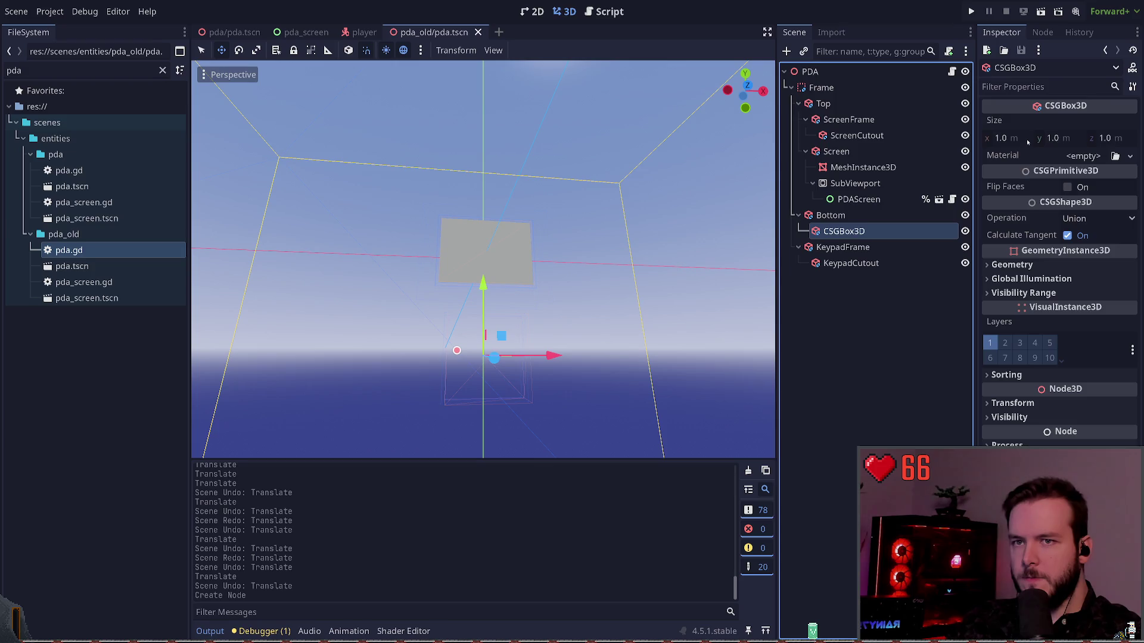
pyautogui.hotkey('ctrl', 'v')
pyautogui.hotkey('ctrl', 's')
# Step: Set the box size to 0.08 × 0.06 × 0.02, keeping width at 0.08
pyautogui.click(1013, 138)
pyautogui.write('0.04')
pyautogui.press('Return')
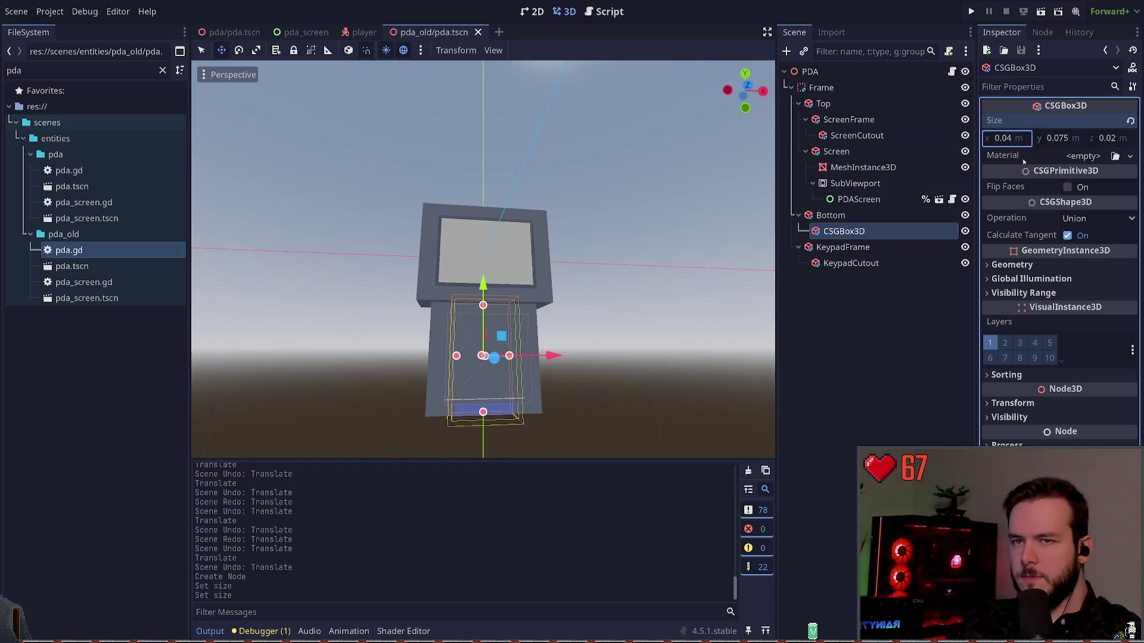
pyautogui.hotkey('ctrl', 'z')
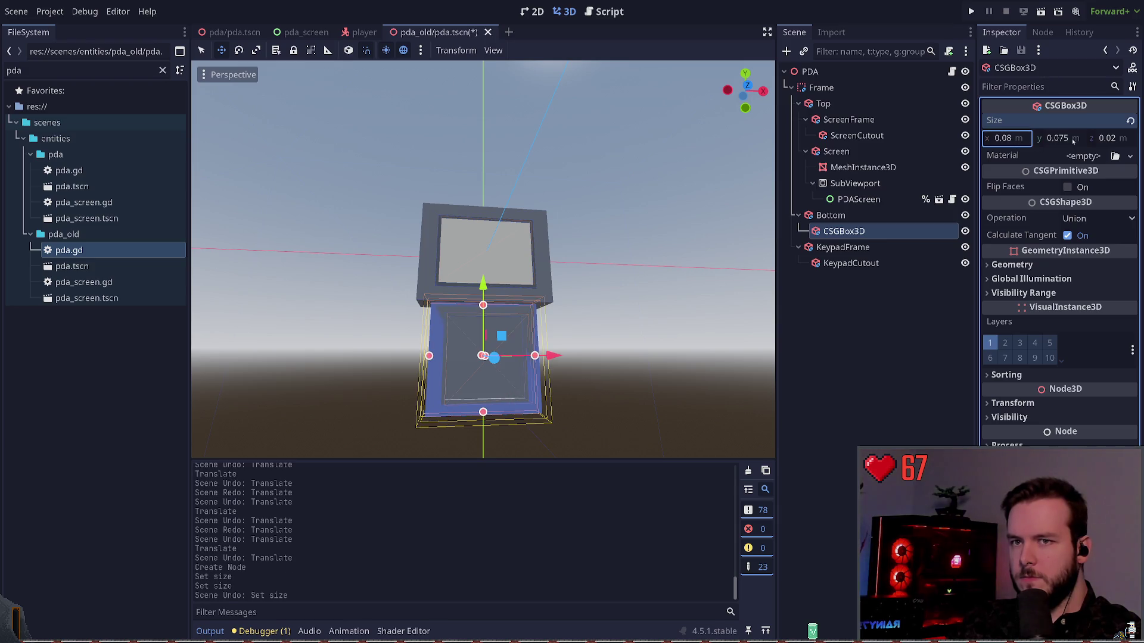
pyautogui.click(1055, 138)
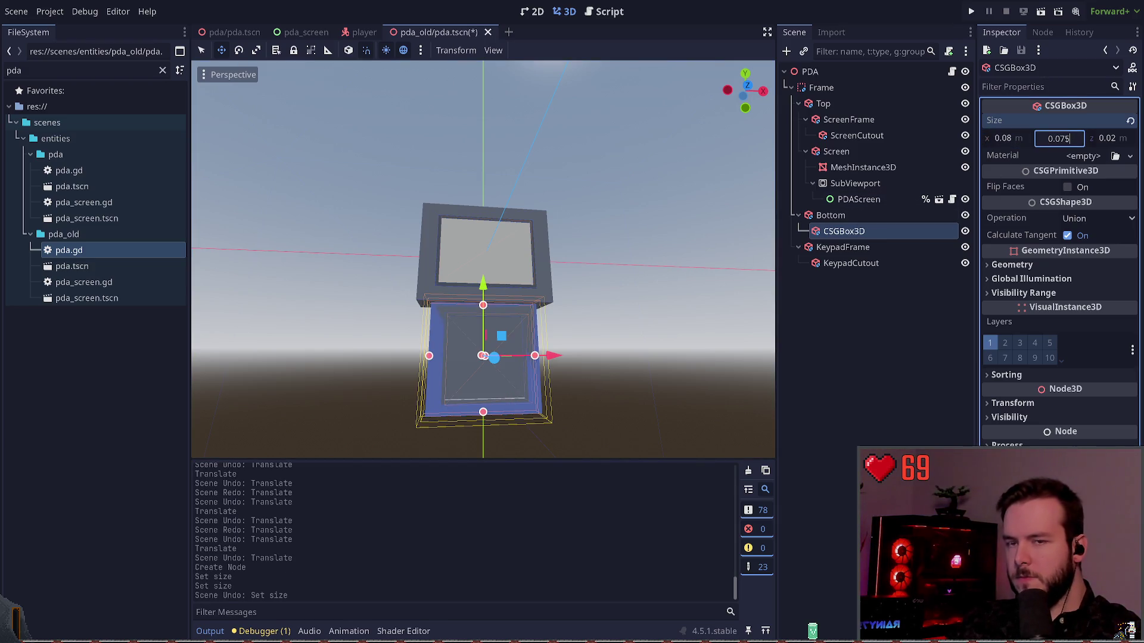
pyautogui.write('0.06')
pyautogui.press('Return')
pyautogui.hotkey('ctrl', 's')
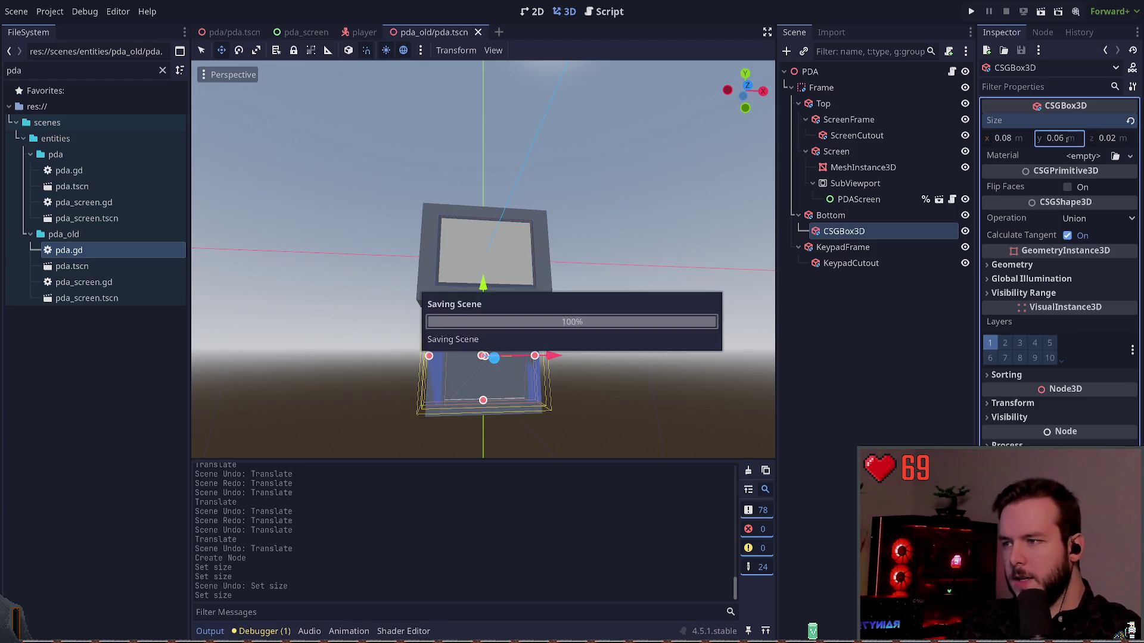
# Step: Set the box Operation to Subtraction and position it against the PDA body, then save
pyautogui.moveTo(553, 355); pyautogui.dragTo(448, 351)
pyautogui.click(1012, 156)
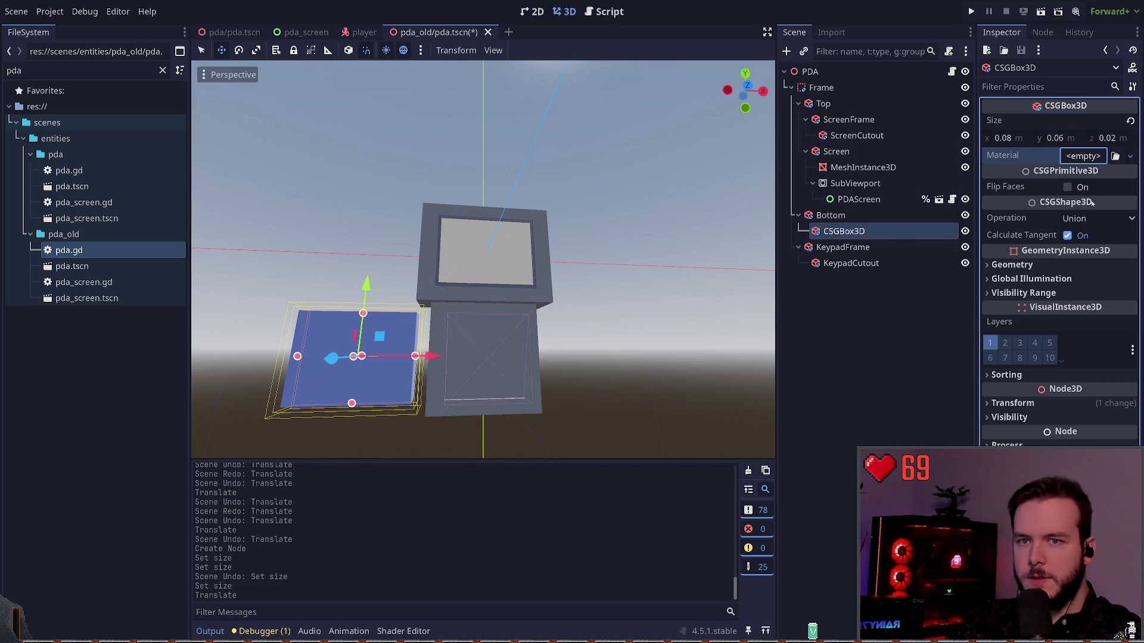
pyautogui.click(1068, 187)
pyautogui.click(1068, 187)
pyautogui.click(1096, 218)
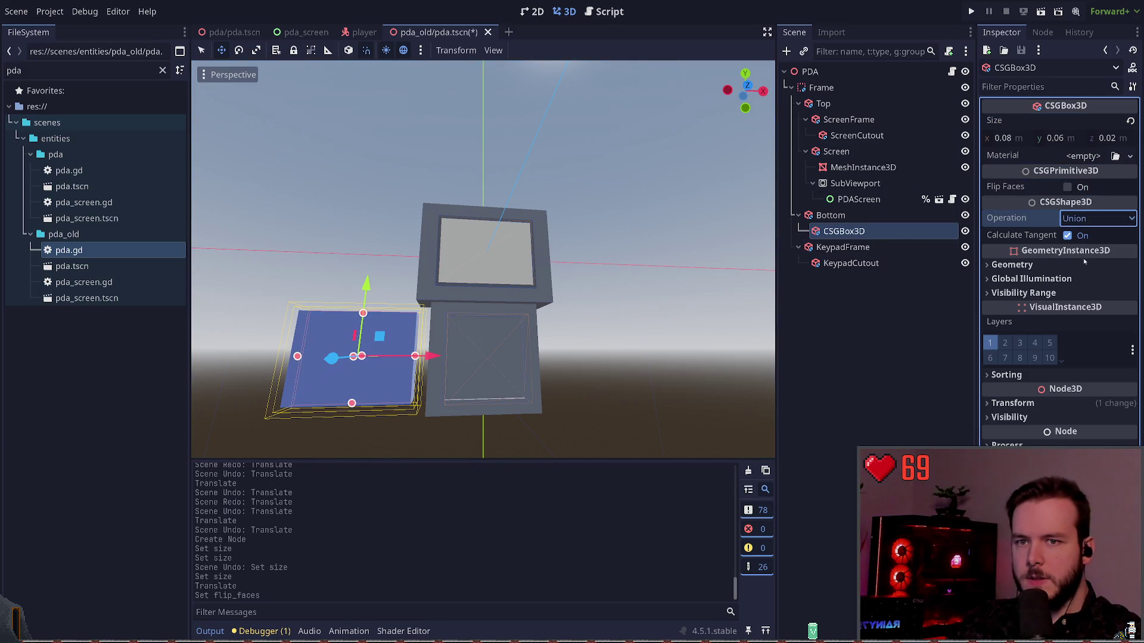
pyautogui.click(1085, 263)
pyautogui.moveTo(434, 356); pyautogui.dragTo(451, 356)
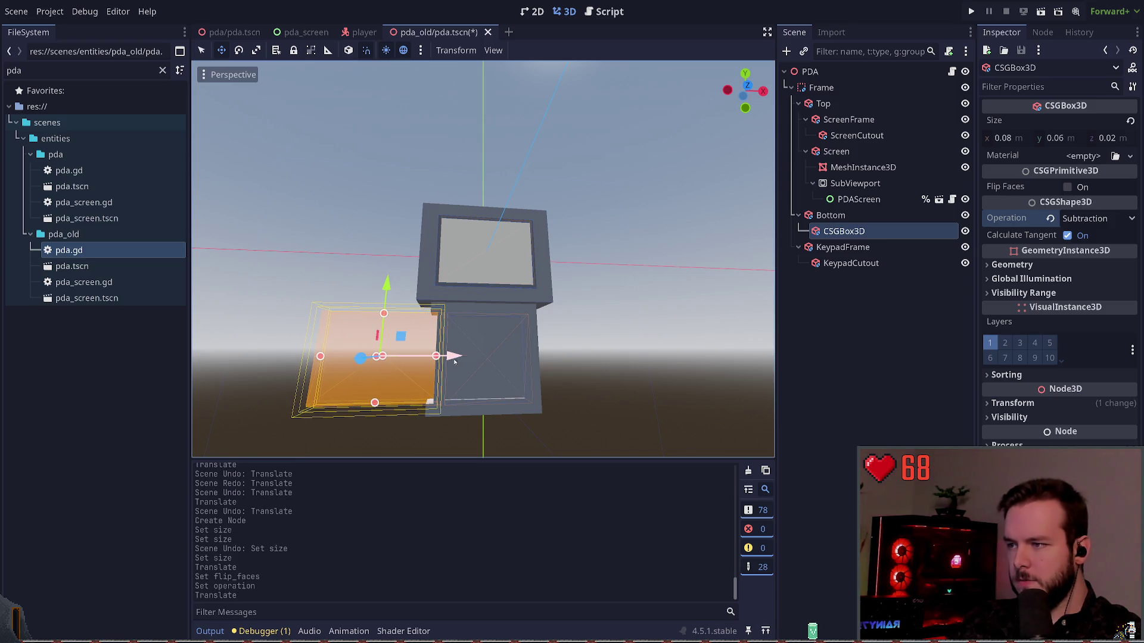
pyautogui.click(450, 391)
pyautogui.hotkey('ctrl', 's')
# Step: Lower the cutout box slightly and duplicate it as CSGBox3D2
pyautogui.click(844, 231)
pyautogui.moveTo(386, 301); pyautogui.dragTo(387, 293)
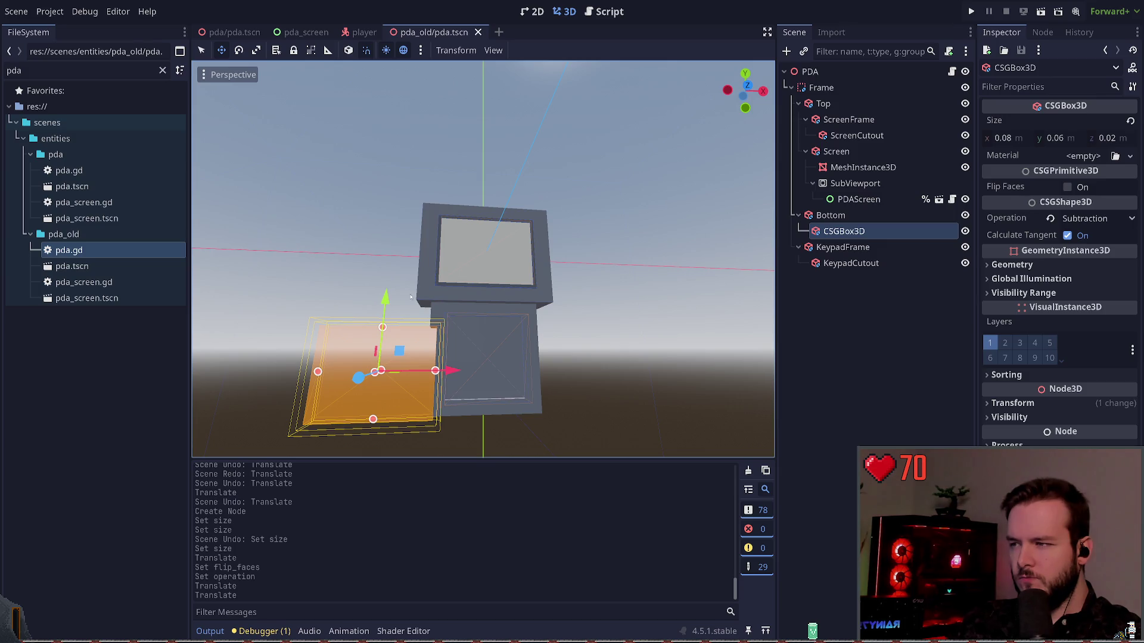
pyautogui.hotkey('ctrl', 'd')
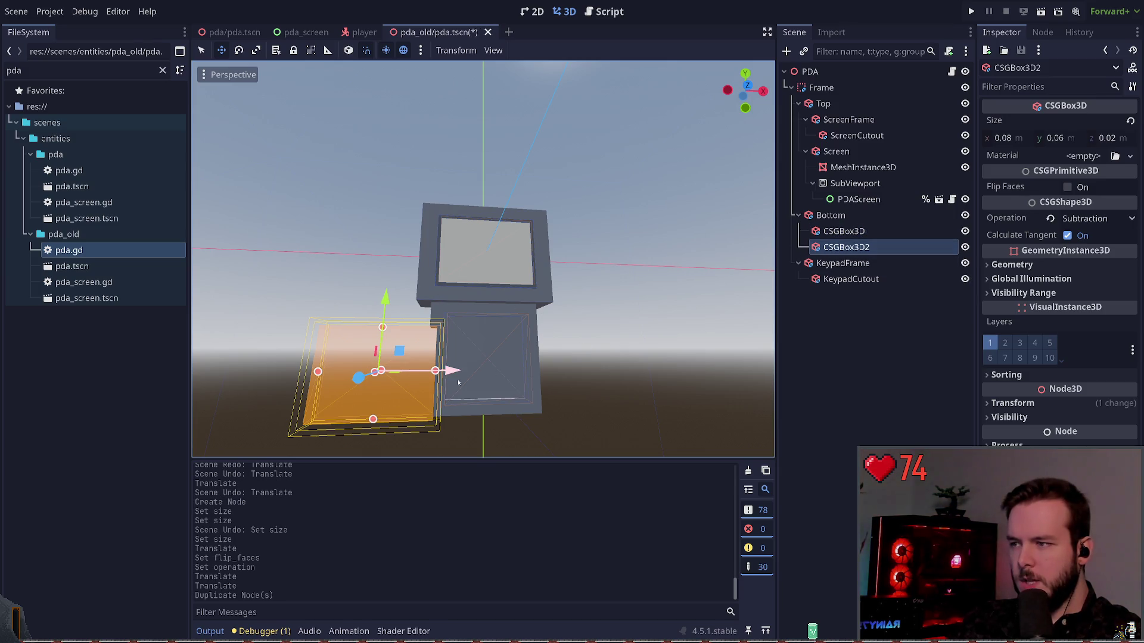